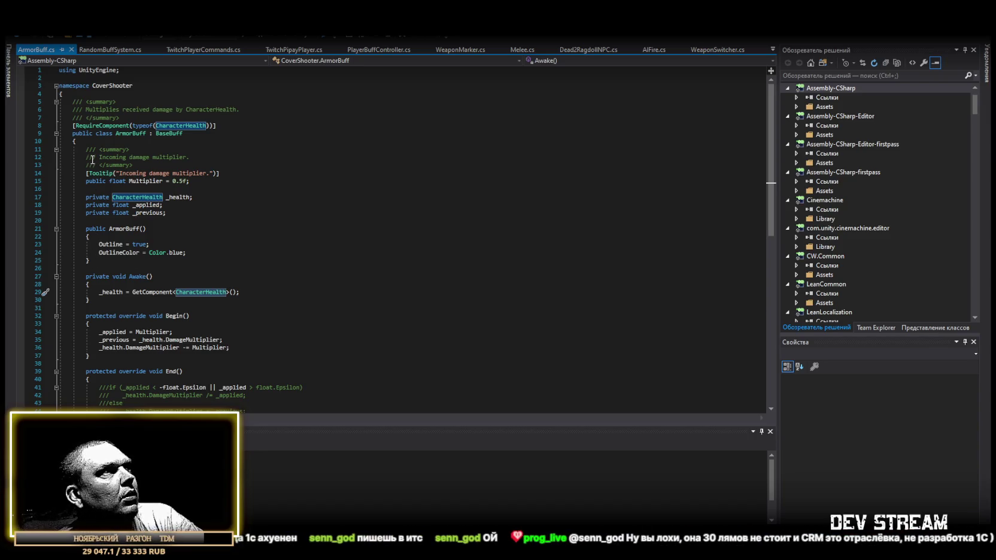
- Review the ArmorBuff class and its references, then go back to the Unity editor
{"action": "scroll", "coordinate": [96, 171], "scroll_direction": "down", "scroll_amount": 2}
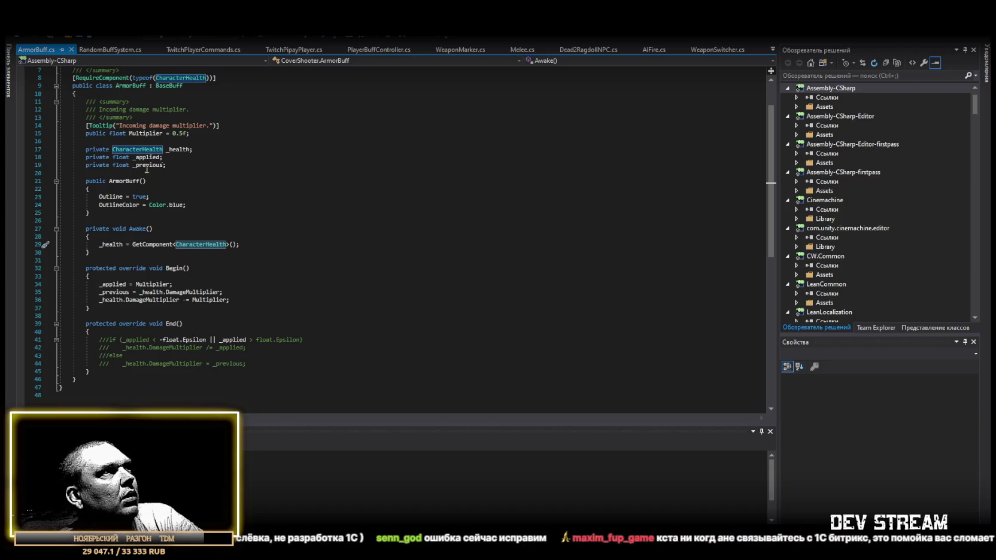
{"action": "scroll", "coordinate": [220, 193], "scroll_direction": "up", "scroll_amount": 2}
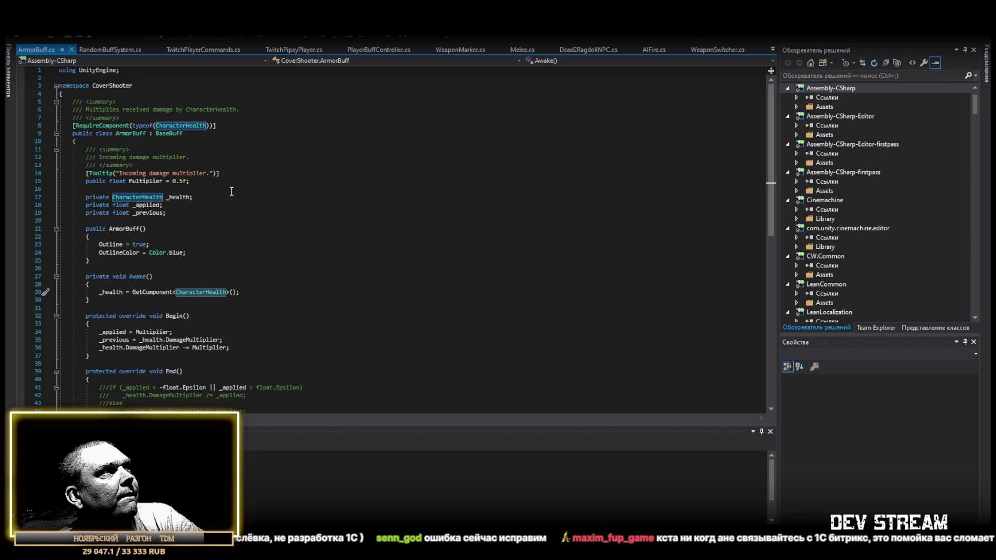
{"action": "scroll", "coordinate": [293, 230], "scroll_direction": "down", "scroll_amount": 2}
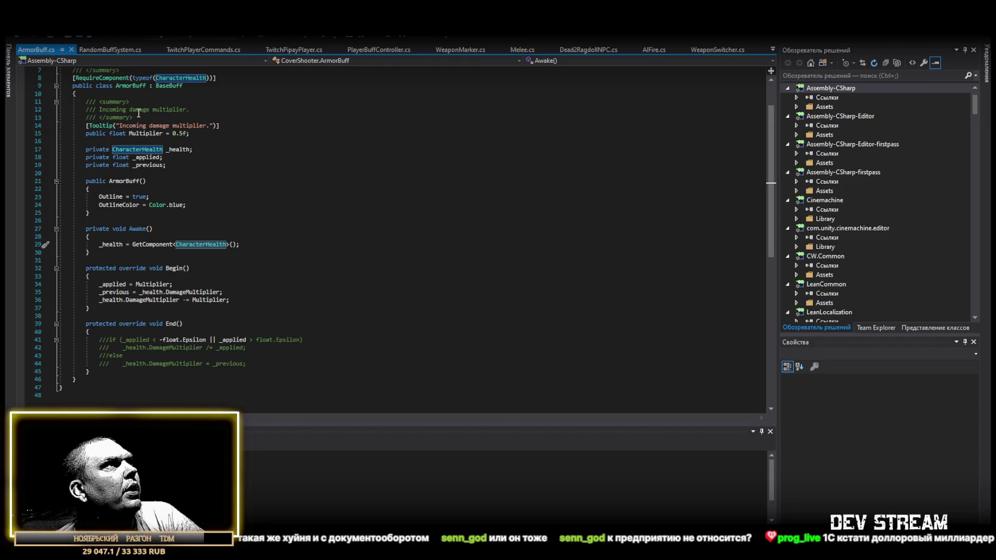
{"action": "scroll", "coordinate": [137, 141], "scroll_direction": "up", "scroll_amount": 2}
{"action": "left_click", "coordinate": [125, 133]}
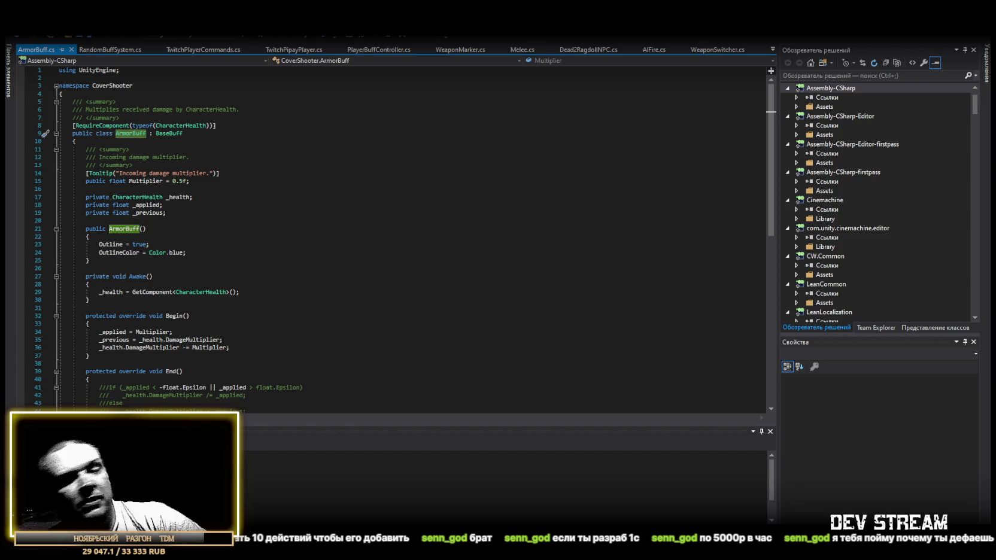
{"action": "key", "text": "alt+Tab"}
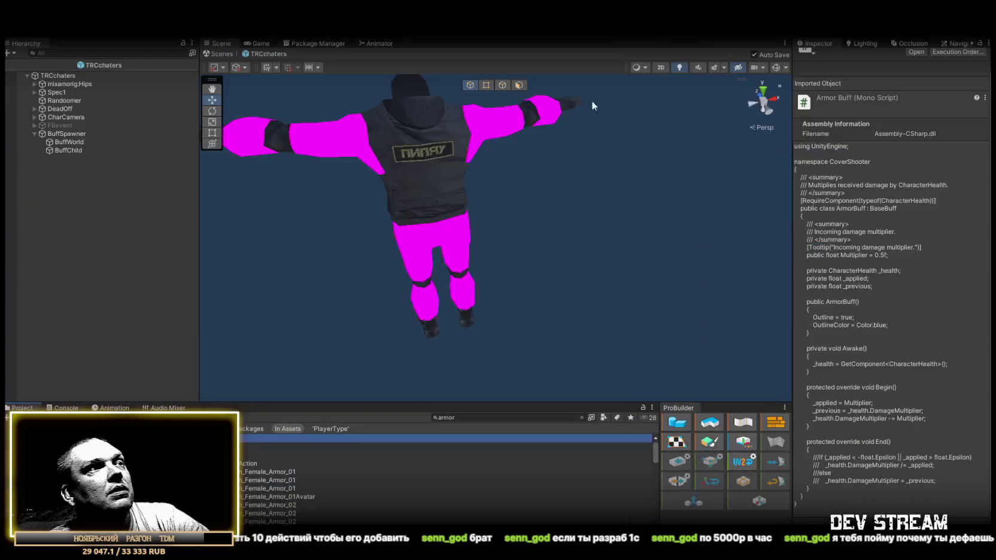
- Clear the armor search, create a new C# script in the Extra folder, and open it
{"action": "left_click", "coordinate": [582, 417]}
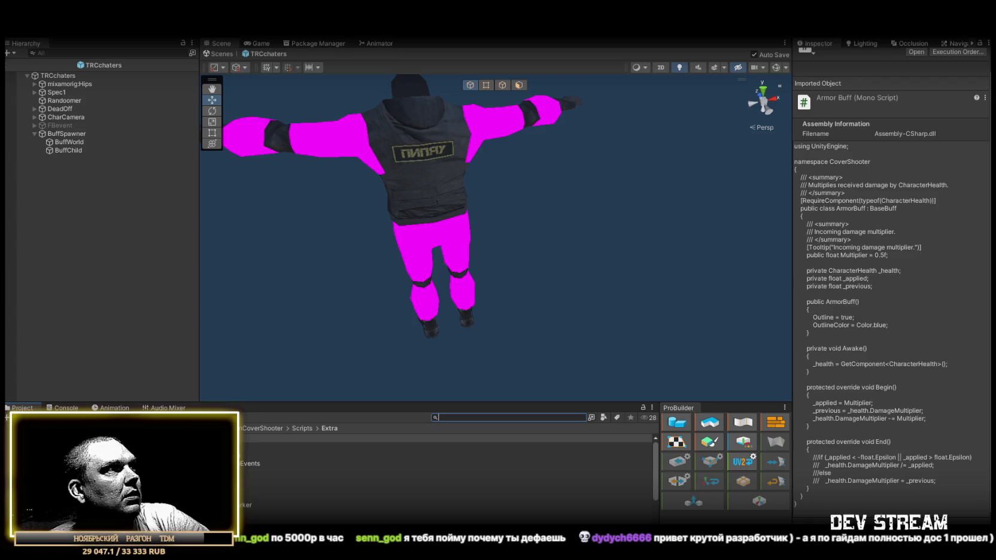
{"action": "right_click", "coordinate": [40, 455]}
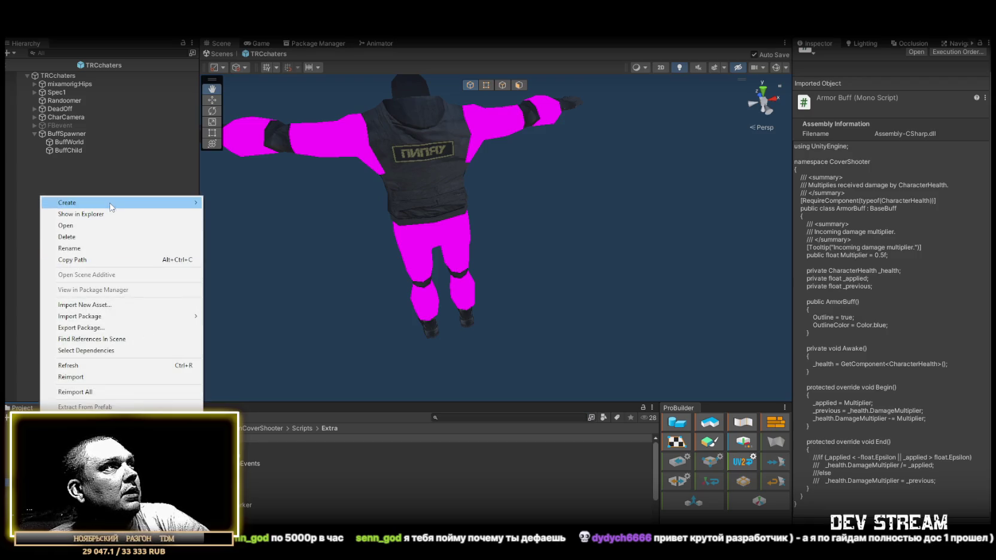
{"action": "mouse_move", "coordinate": [113, 204]}
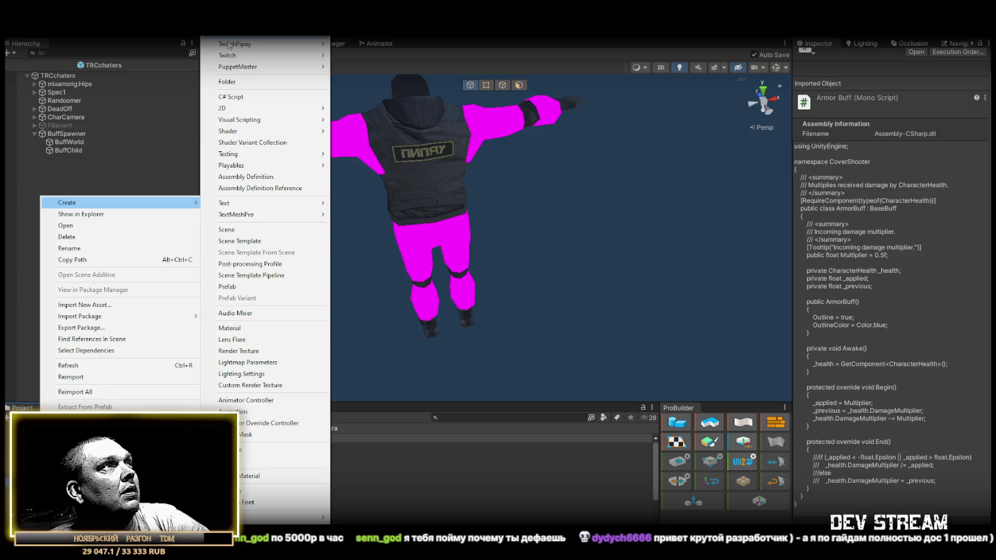
{"action": "left_click", "coordinate": [235, 97]}
{"action": "key", "text": "Return"}
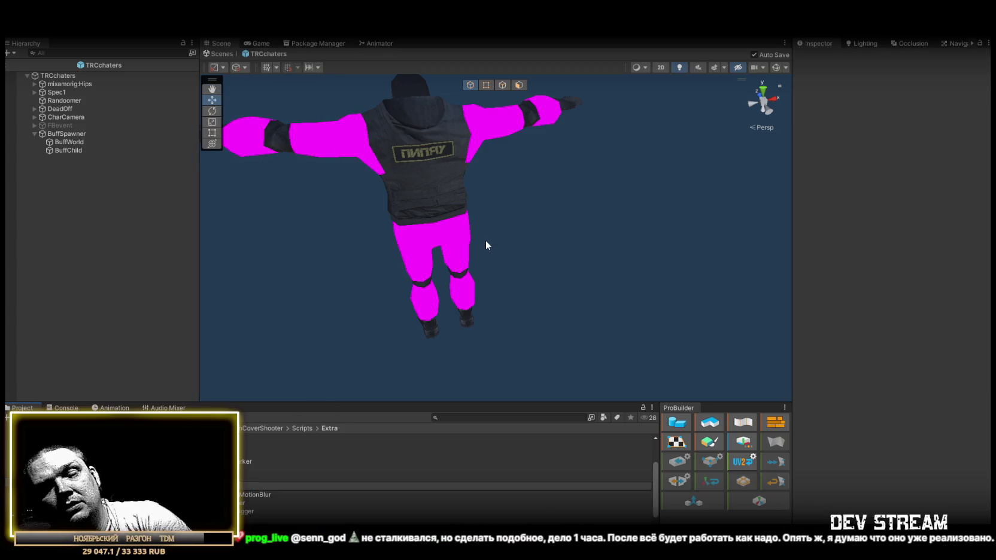
{"action": "double_click", "coordinate": [286, 471]}
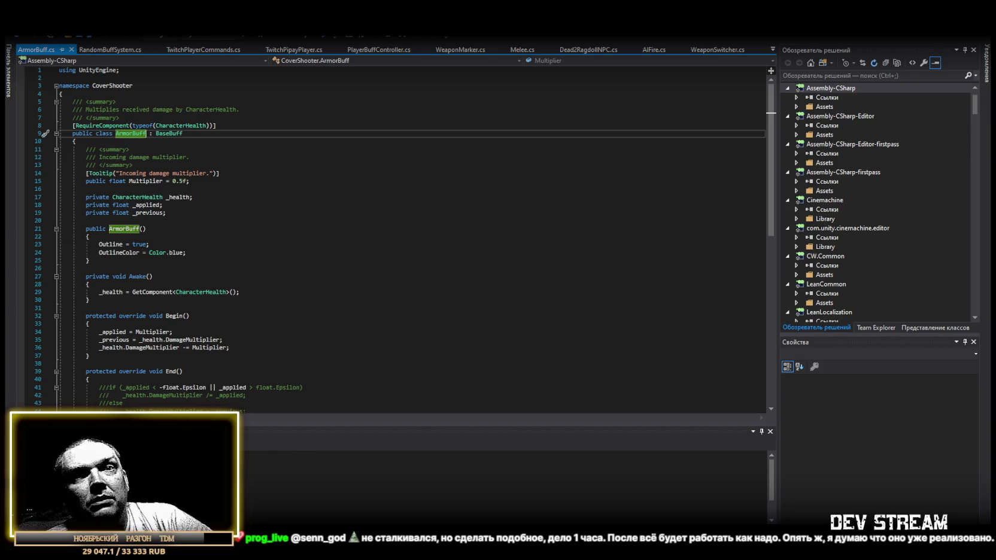
- Overwrite the ArmorBuffTDM template with the pasted buff script and save it in Unicode
{"action": "key", "text": "alt+Tab"}
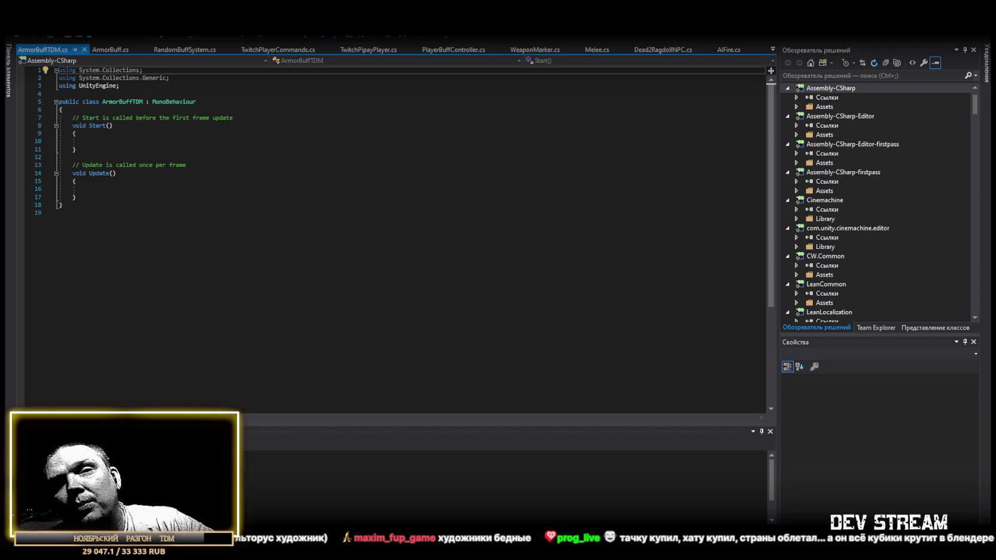
{"action": "left_click", "coordinate": [172, 312]}
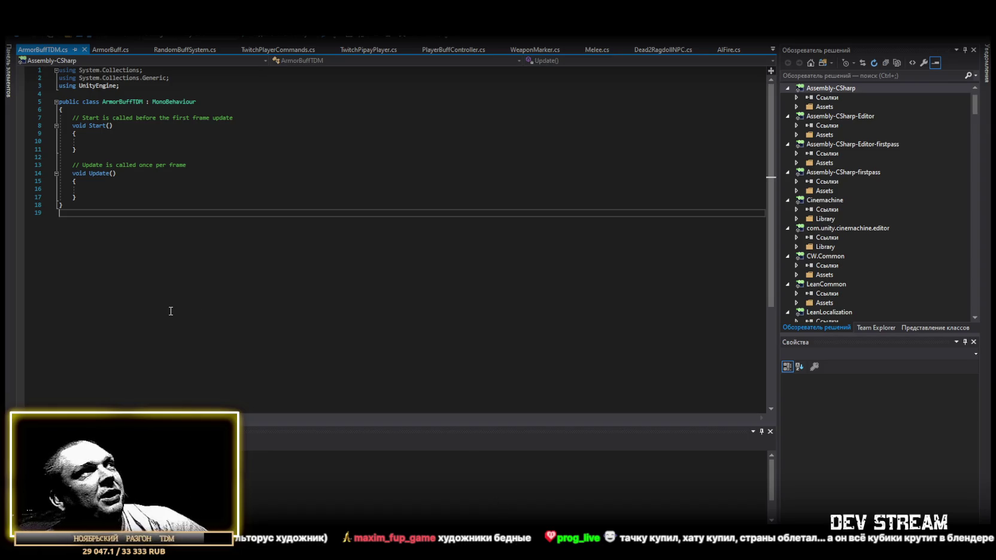
{"action": "key", "text": "ctrl+a"}
{"action": "key", "text": "ctrl+v"}
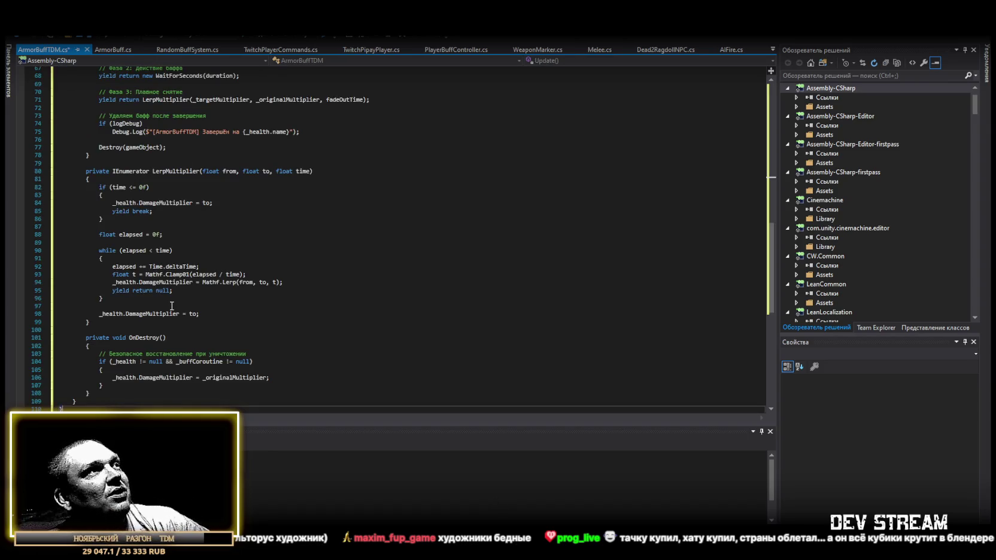
{"action": "key", "text": "ctrl+s"}
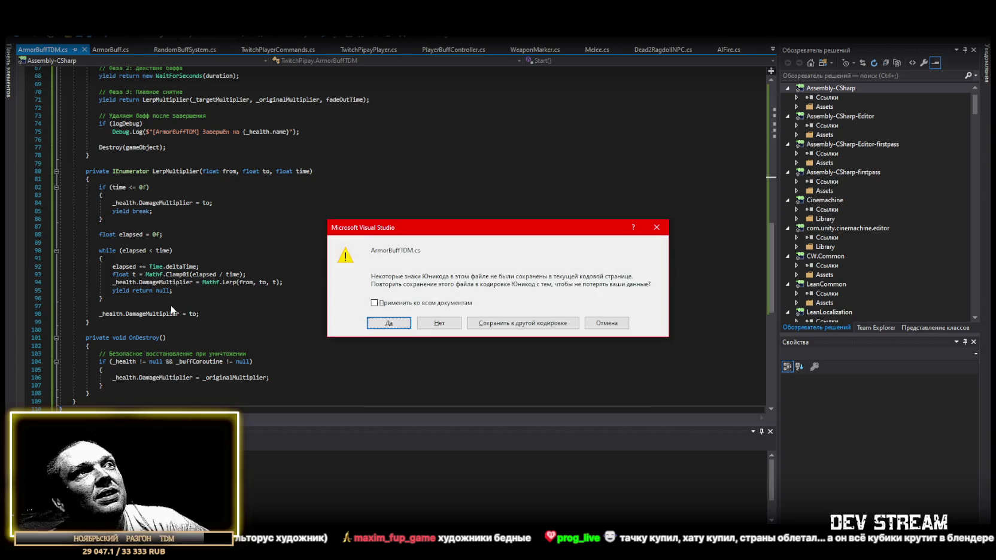
{"action": "left_click", "coordinate": [378, 323]}
{"action": "scroll", "coordinate": [377, 323], "scroll_direction": "up", "scroll_amount": 20}
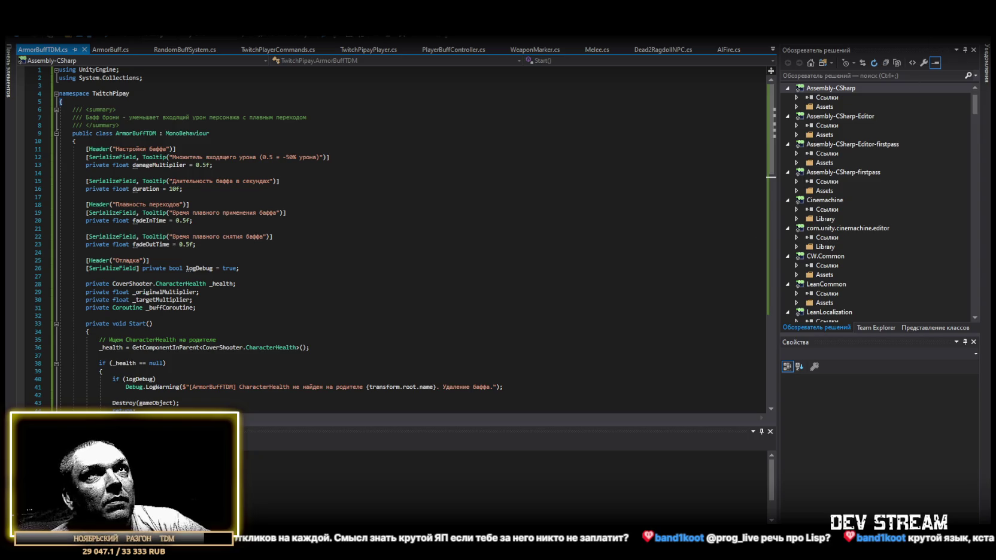
- Finish reviewing ArmorBuffTDM.cs and switch back to Unity
{"action": "key", "text": "alt+Tab"}
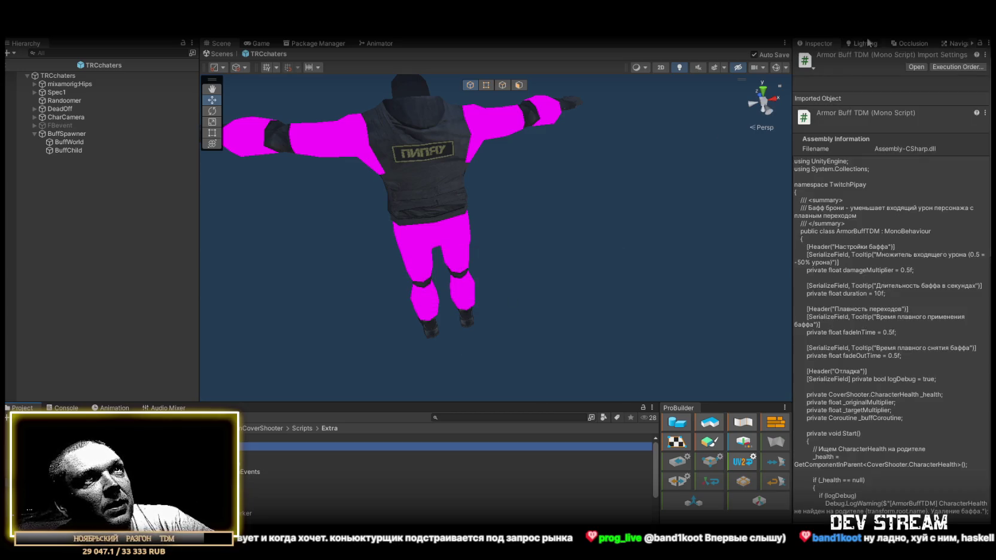
- Check the Console, then open the DamageBuff script from Scripts > Extra for editing
{"action": "left_click", "coordinate": [66, 76]}
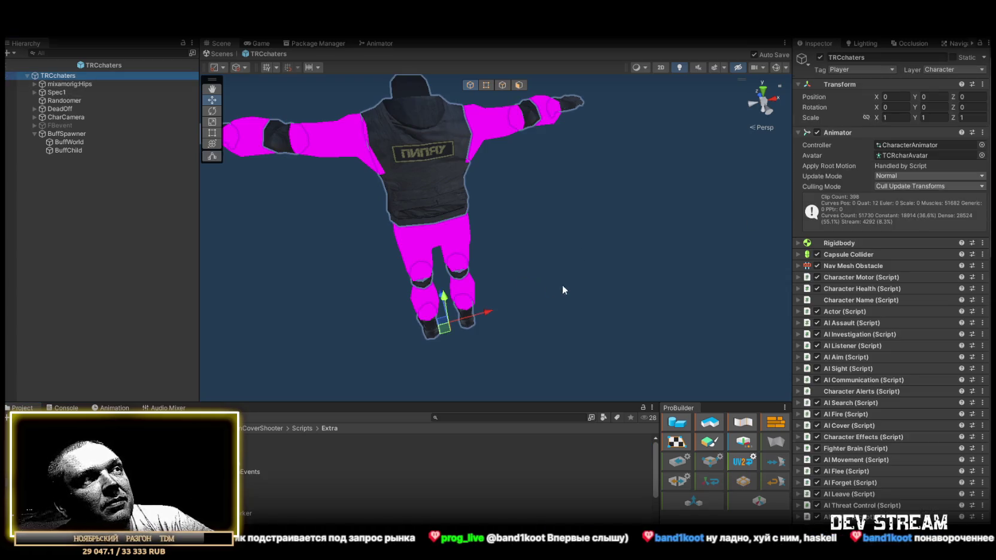
{"action": "left_click", "coordinate": [61, 408]}
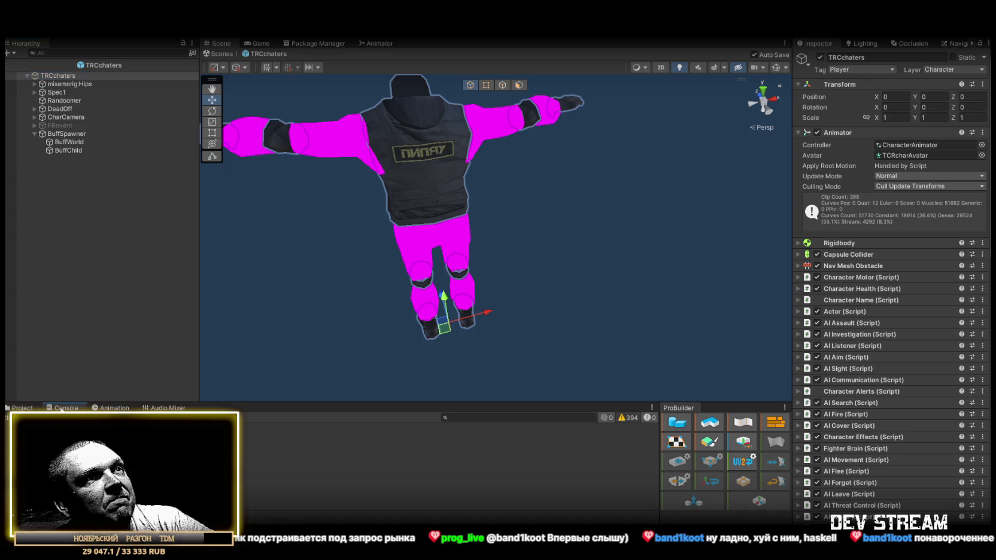
{"action": "left_click", "coordinate": [22, 408]}
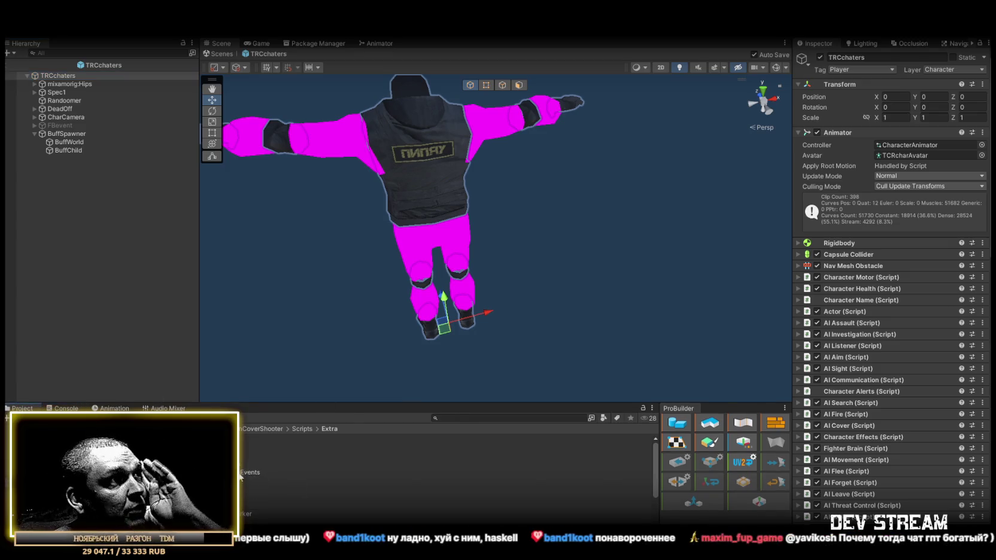
{"action": "double_click", "coordinate": [454, 481]}
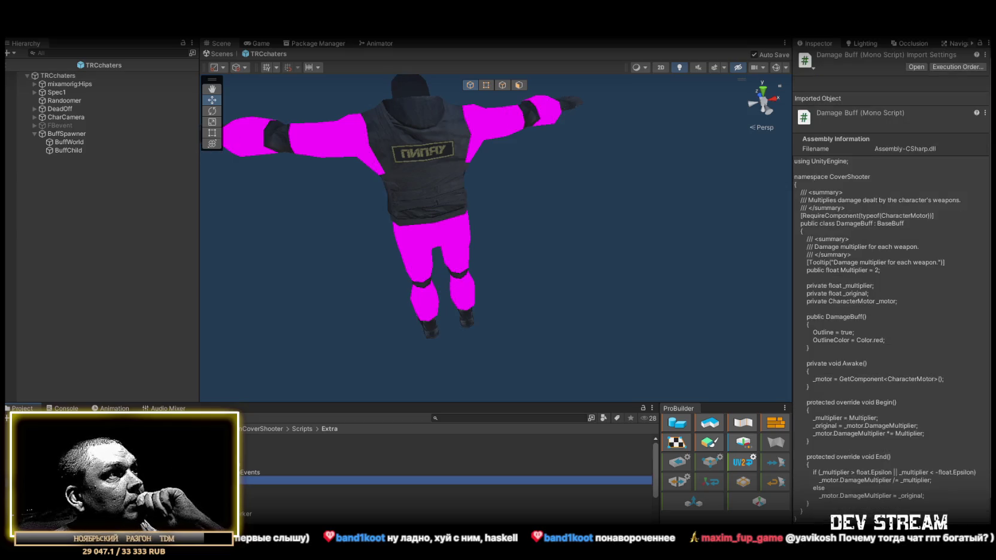
- Select all of the DamageBuff.cs code, then return to Unity
{"action": "scroll", "coordinate": [412, 309], "scroll_direction": "down", "scroll_amount": 9}
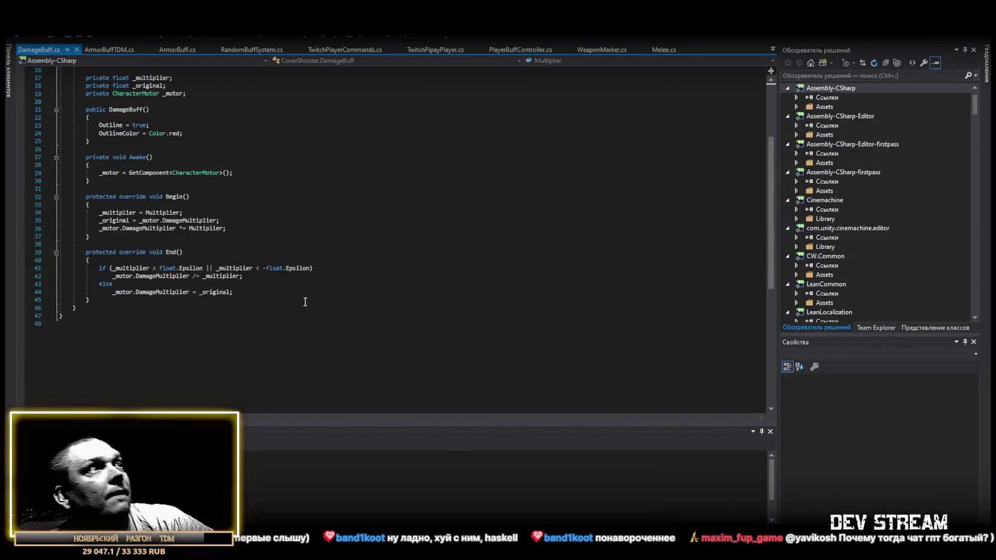
{"action": "left_click", "coordinate": [138, 363]}
{"action": "key", "text": "ctrl+a"}
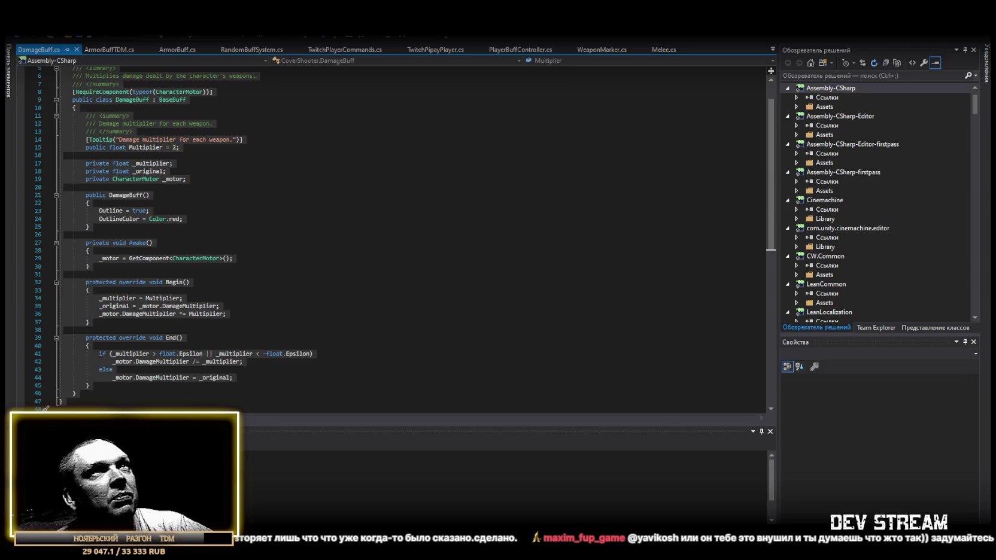
{"action": "key", "text": "alt+Tab"}
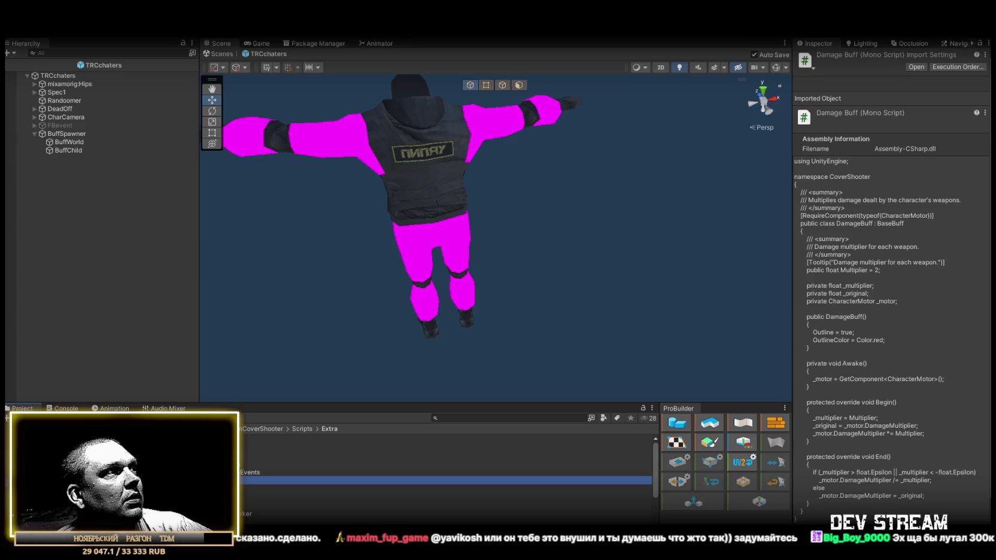
- Create the DamageBuffTDM C# script in the Extra folder and move to Visual Studio
{"action": "right_click", "coordinate": [45, 479]}
{"action": "mouse_move", "coordinate": [108, 205]}
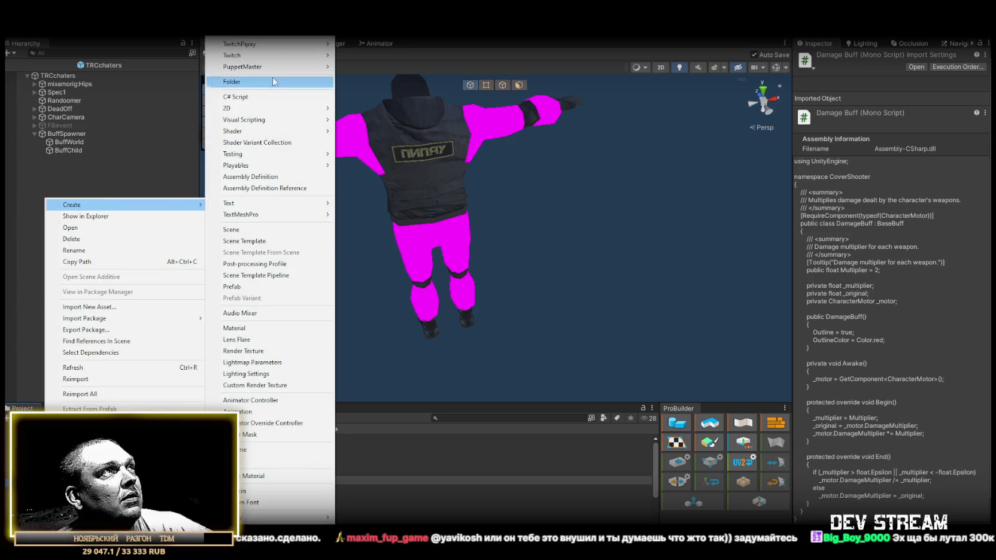
{"action": "left_click", "coordinate": [317, 96]}
{"action": "type", "text": "M"}
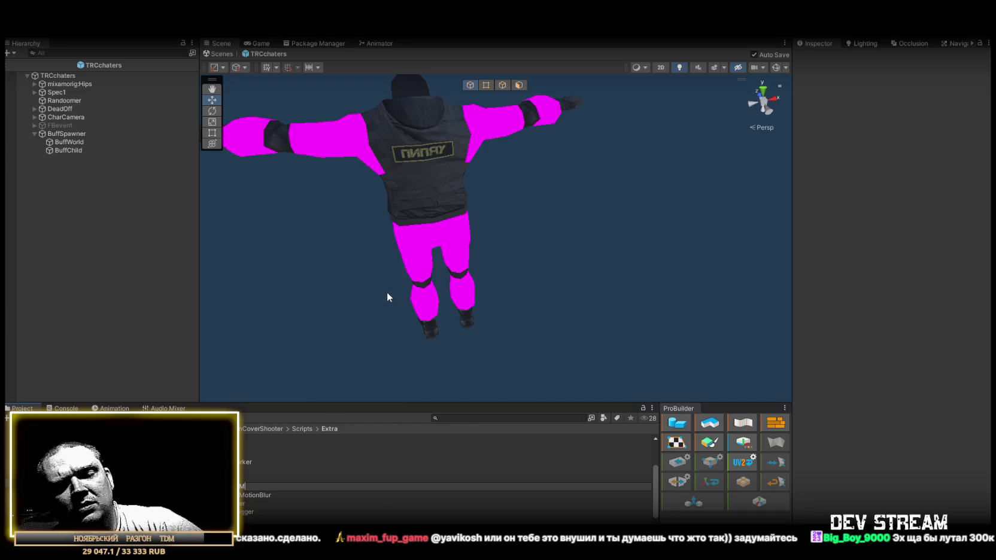
{"action": "key", "text": "alt+Tab"}
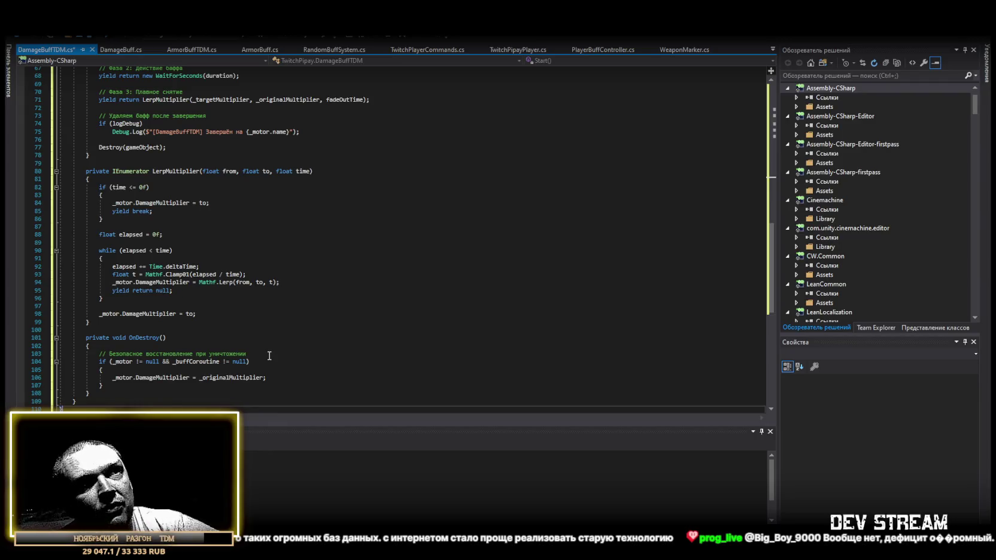
- Save DamageBuffTDM.cs with Unicode encoding to keep its Russian comments and strings
{"action": "scroll", "coordinate": [269, 356], "scroll_direction": "up", "scroll_amount": 20}
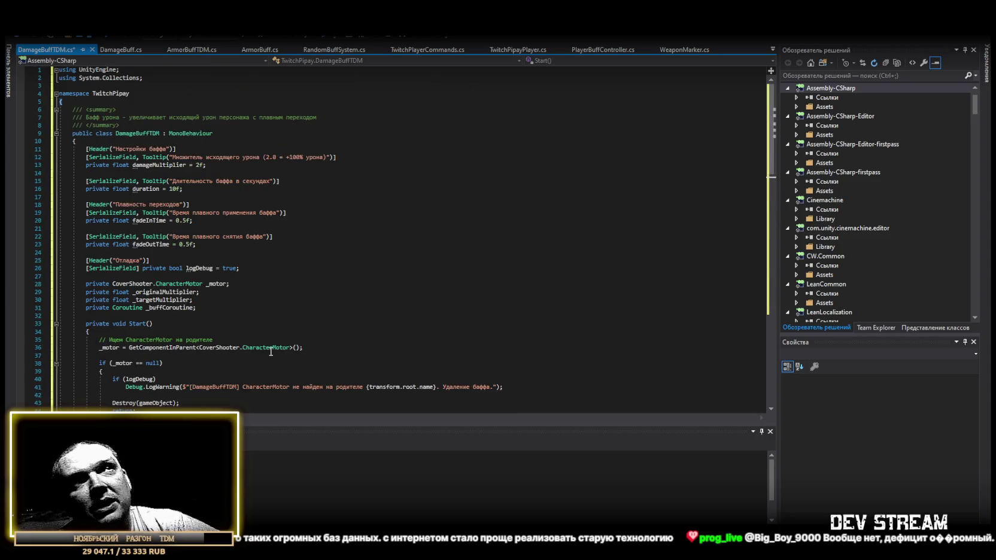
{"action": "scroll", "coordinate": [270, 352], "scroll_direction": "down", "scroll_amount": 7}
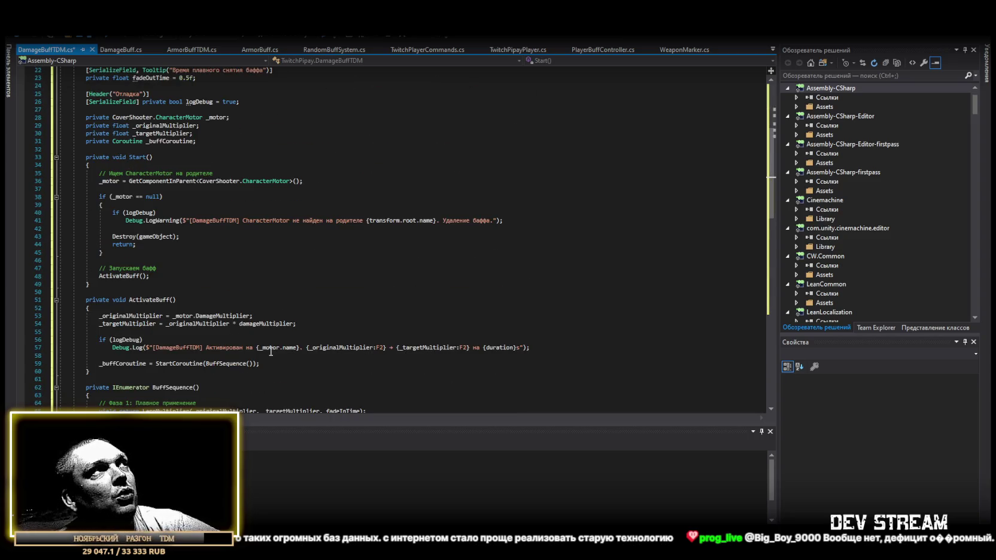
{"action": "key", "text": "ctrl+s"}
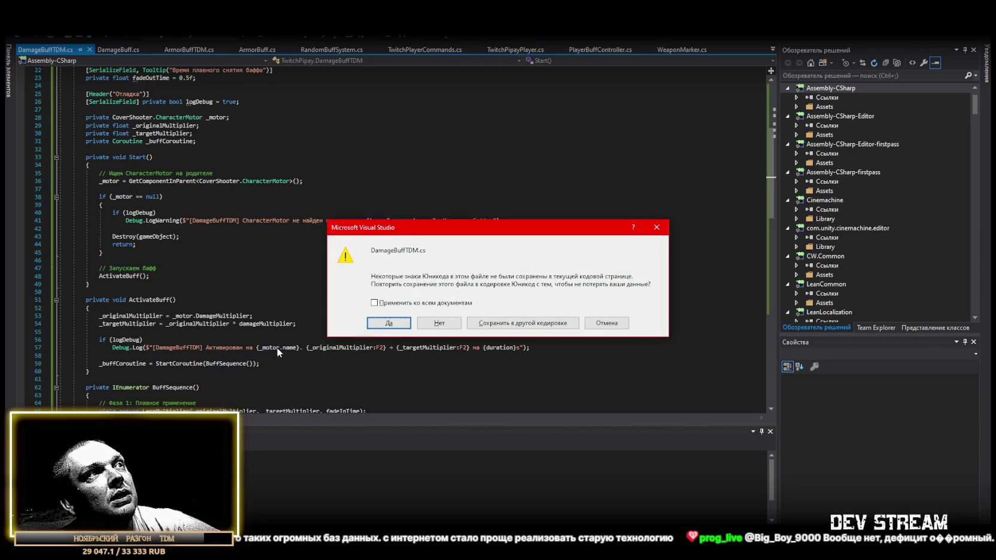
{"action": "left_click", "coordinate": [389, 323]}
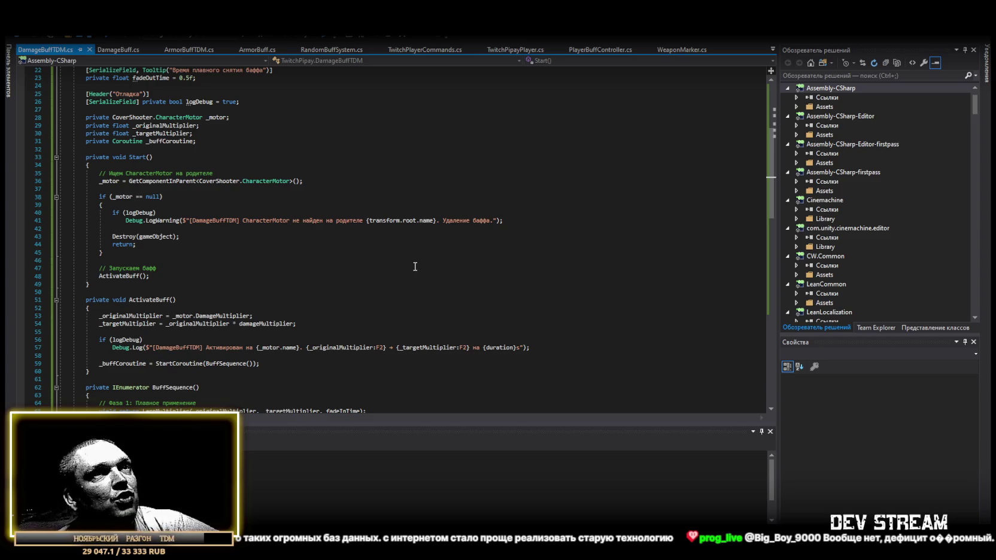
{"action": "scroll", "coordinate": [415, 266], "scroll_direction": "up", "scroll_amount": 7}
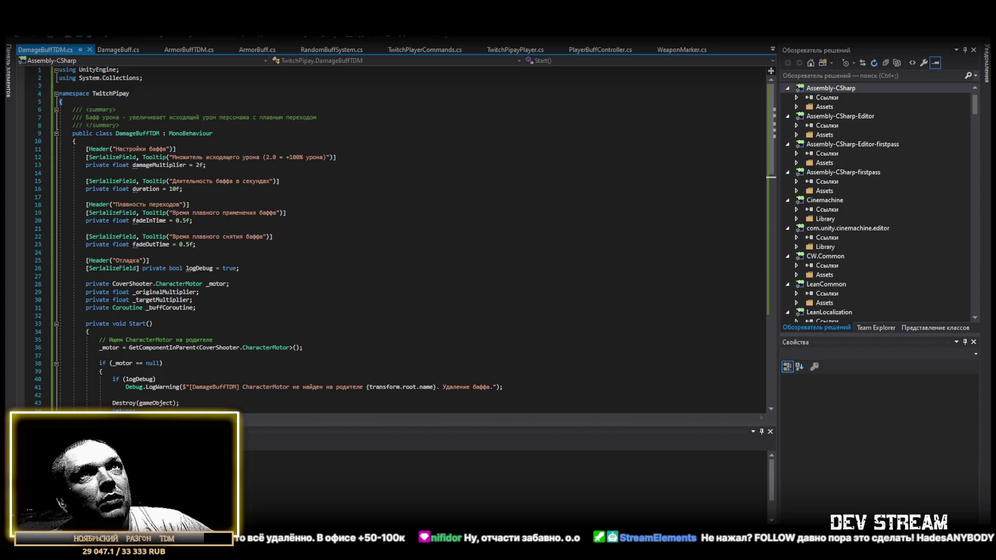
- Return to Unity so the DamageBuffTDM script gets compiled
{"action": "key", "text": "alt+Tab"}
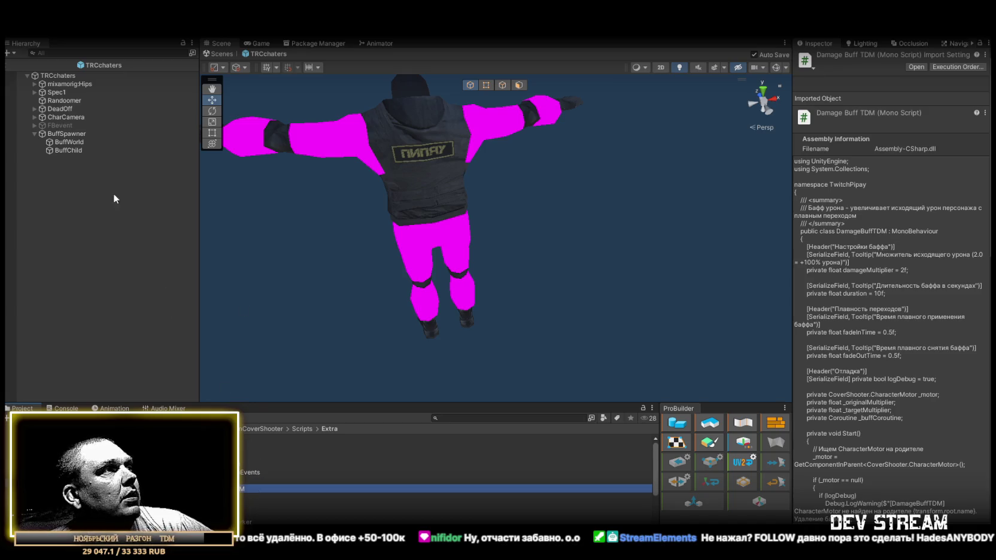
- Switch to the Play_Dust scene and add an empty GameObject to the Hierarchy
{"action": "left_click", "coordinate": [220, 53]}
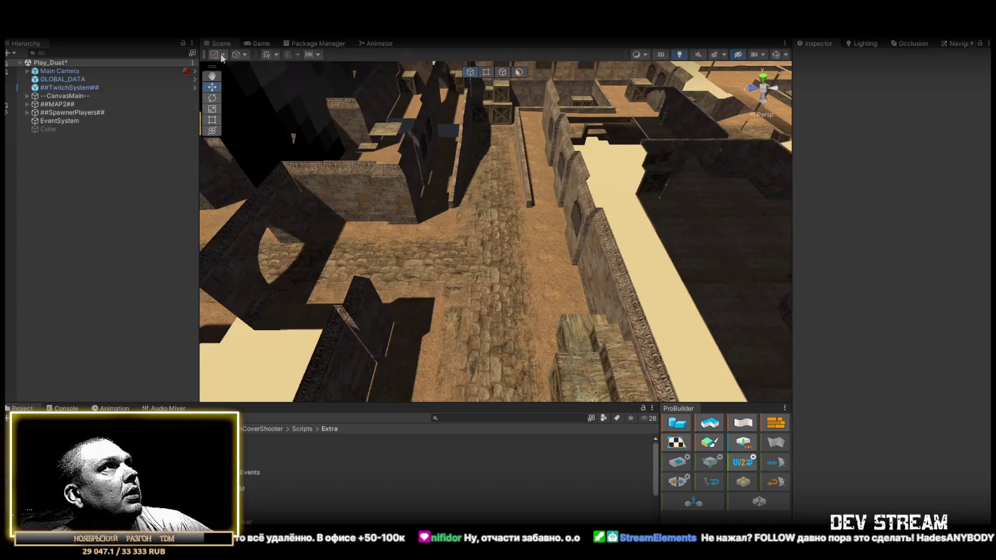
{"action": "right_click", "coordinate": [77, 192]}
{"action": "left_click", "coordinate": [126, 329]}
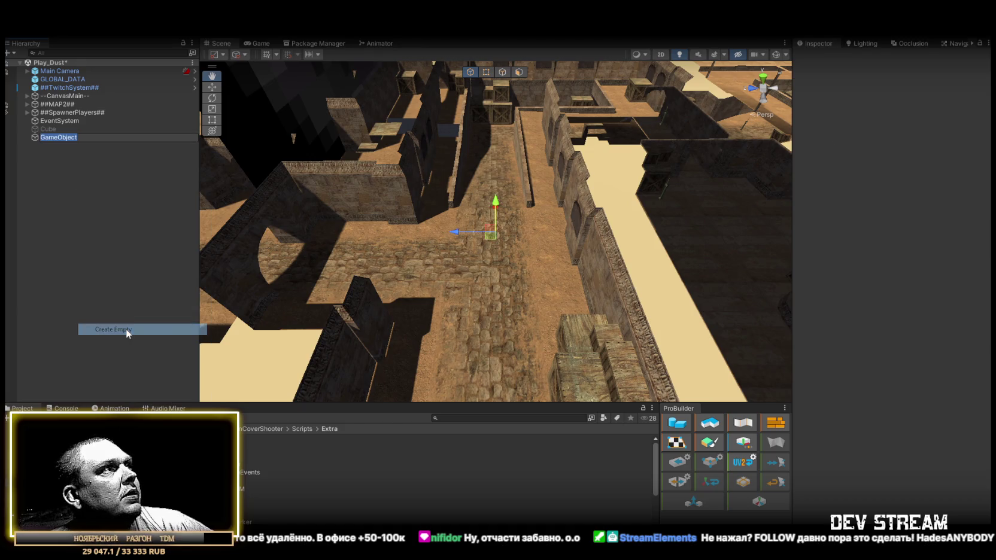
- Attach the ArmorBuffTDM script to the new GameObject
{"action": "left_click", "coordinate": [94, 227]}
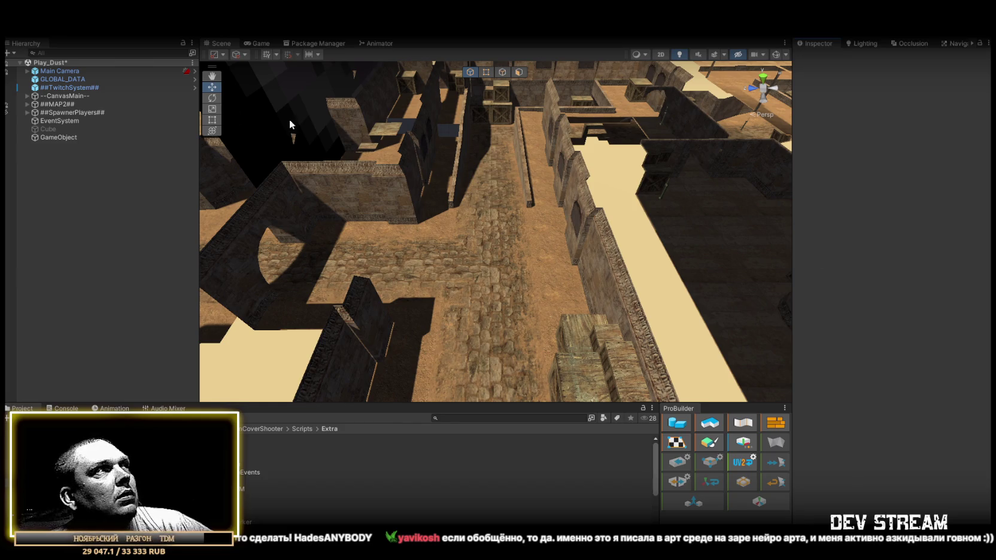
{"action": "left_click", "coordinate": [48, 137]}
{"action": "left_click_drag", "start_coordinate": [269, 447], "coordinate": [899, 317]}
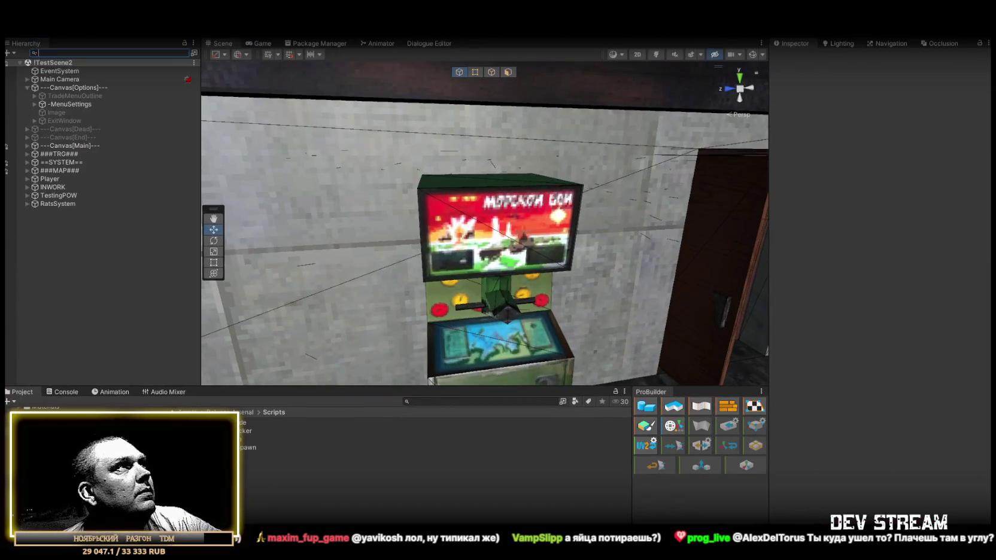
- Filter the Hierarchy by 'buff' and select the BuffBint object to view its components
{"action": "type", "text": "ur"}
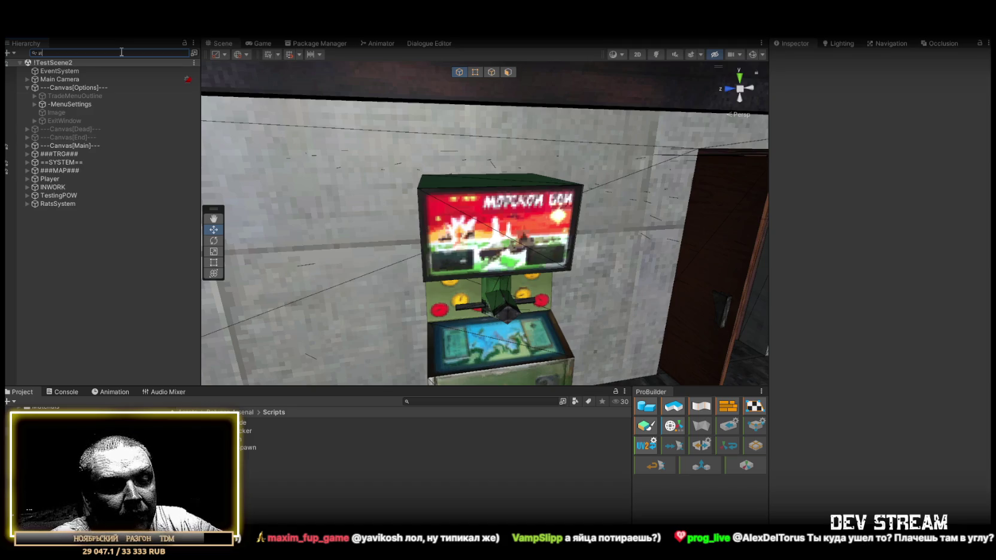
{"action": "key", "text": "BackSpace"}
{"action": "key", "text": "BackSpace"}
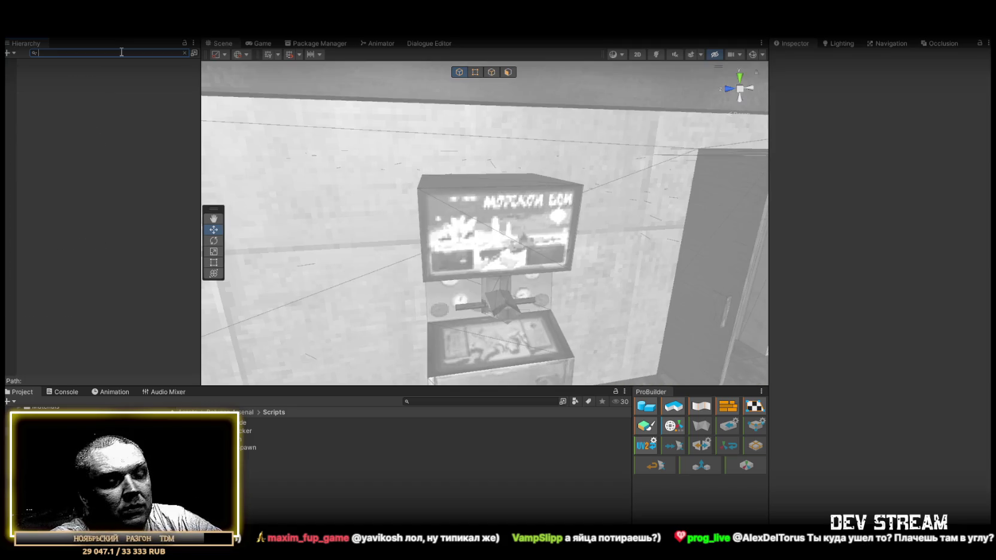
{"action": "type", "text": "buff"}
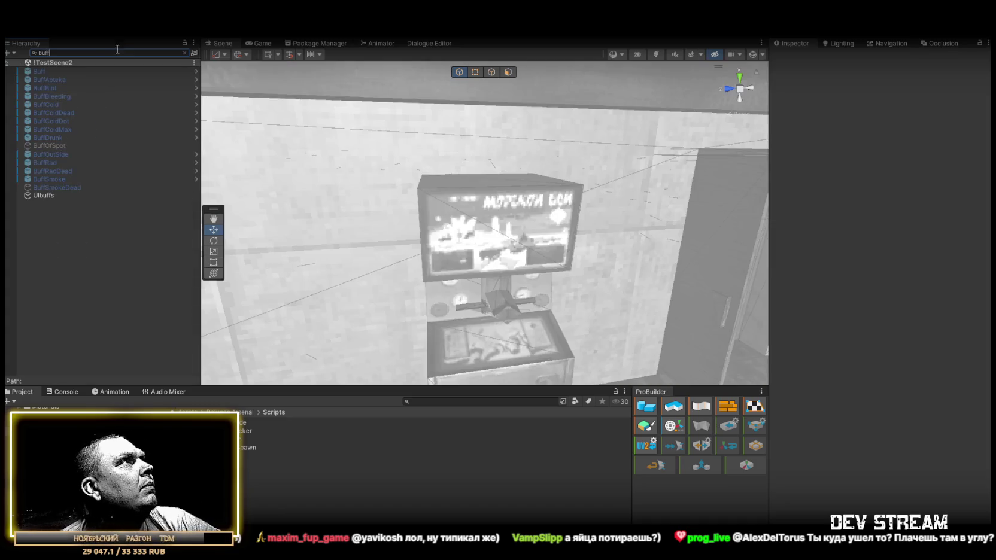
{"action": "left_click", "coordinate": [51, 86]}
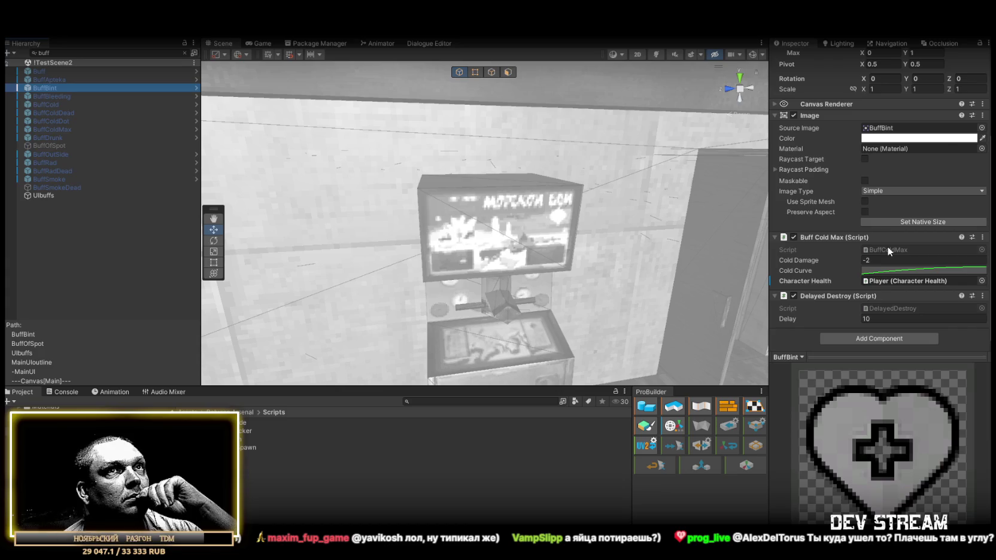
- Open BuffBint's Buff Cold Max script in Visual Studio from its Inspector Script field
{"action": "left_click", "coordinate": [884, 248]}
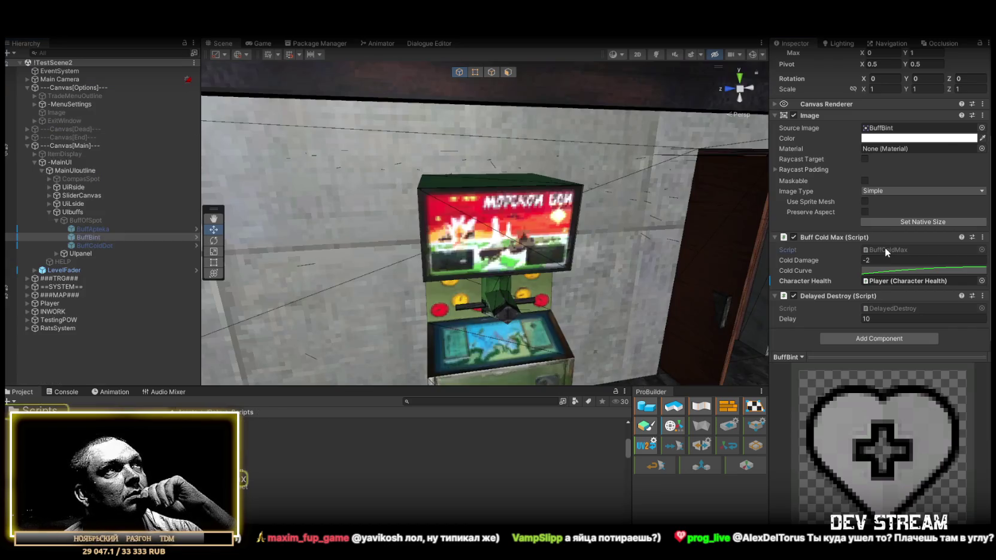
{"action": "double_click", "coordinate": [885, 248]}
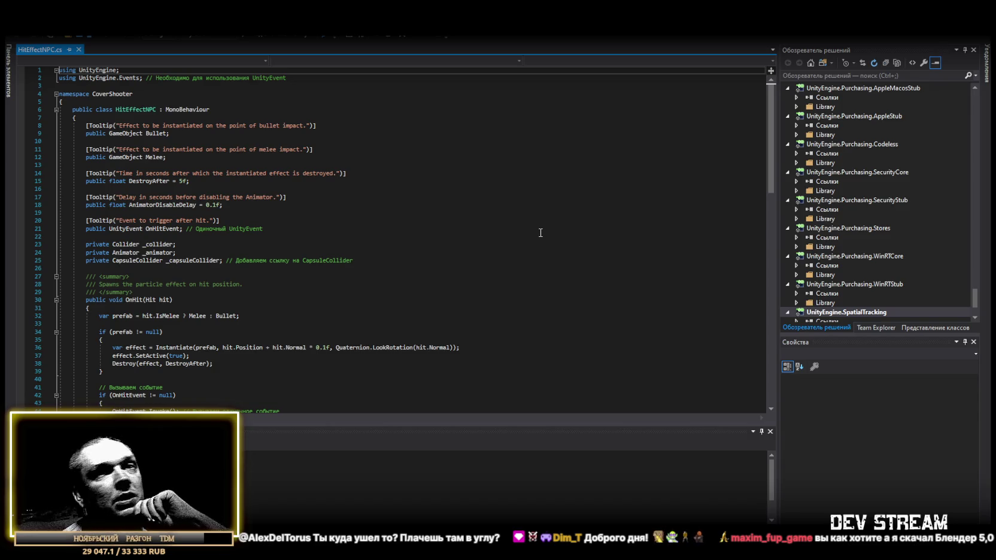
- Scroll through HitEffectNPC.cs, then bring up BuffColdMax.cs to view its Start and Update methods
{"action": "scroll", "coordinate": [537, 230], "scroll_direction": "down", "scroll_amount": 4}
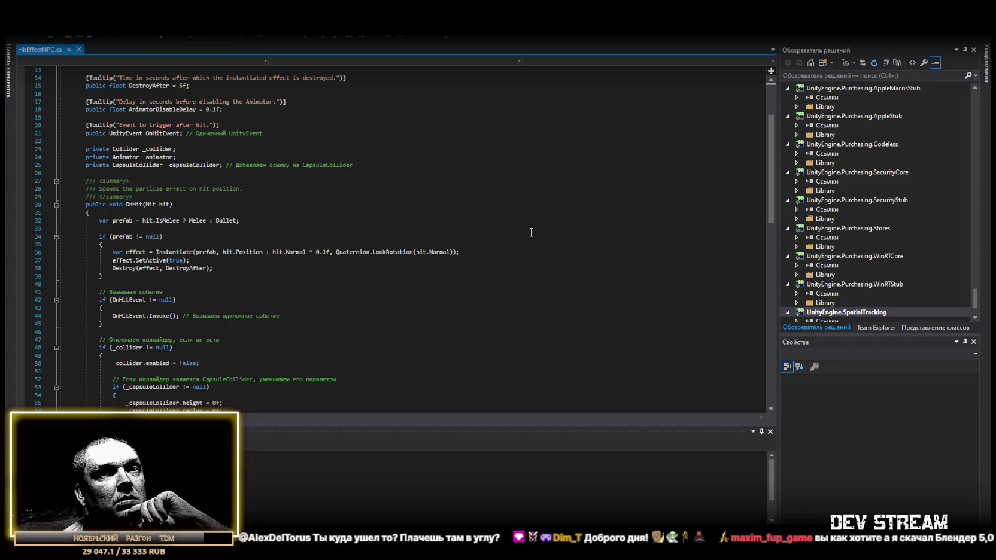
{"action": "scroll", "coordinate": [531, 233], "scroll_direction": "down", "scroll_amount": 3}
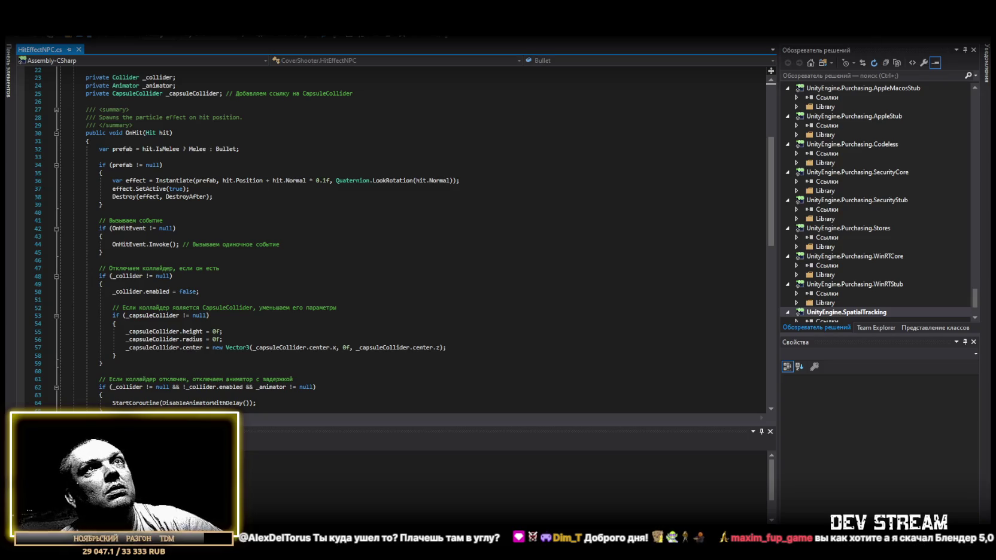
{"action": "key", "text": "alt+Tab"}
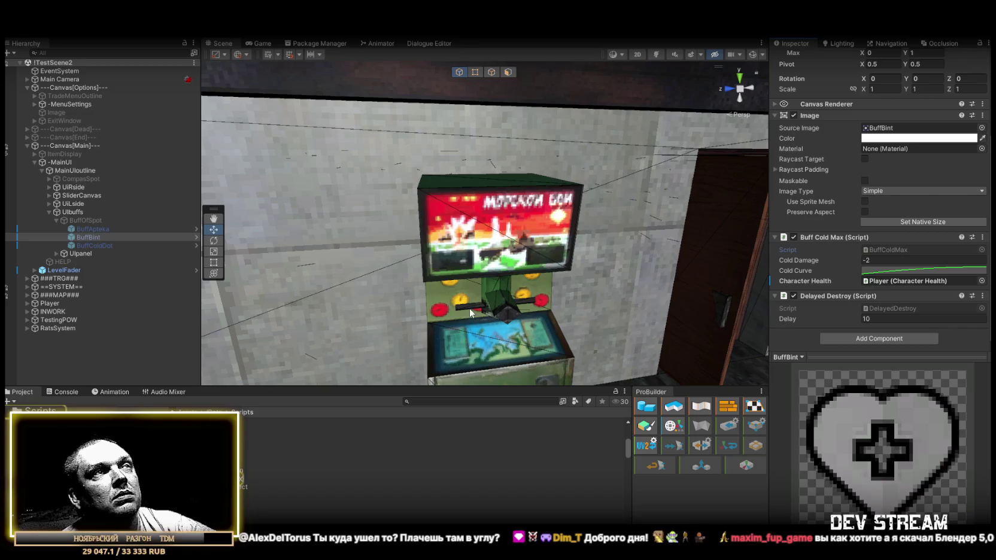
{"action": "key", "text": "alt+Tab"}
{"action": "scroll", "coordinate": [117, 379], "scroll_direction": "down", "scroll_amount": 4}
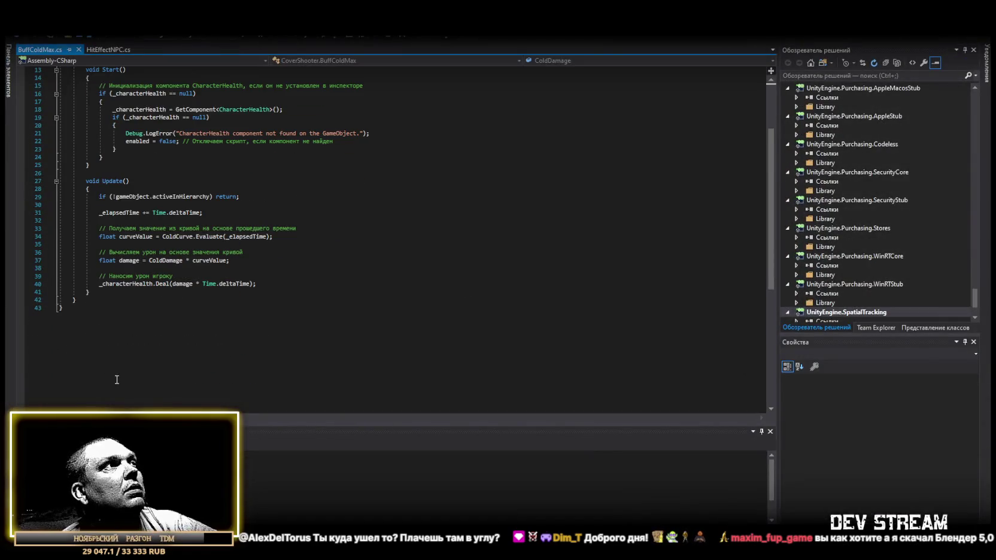
- Select the BuffColdMax code, then return to Unity to run the game
{"action": "left_click_drag", "start_coordinate": [117, 379], "coordinate": [616, 247]}
{"action": "key", "text": "alt+Tab"}
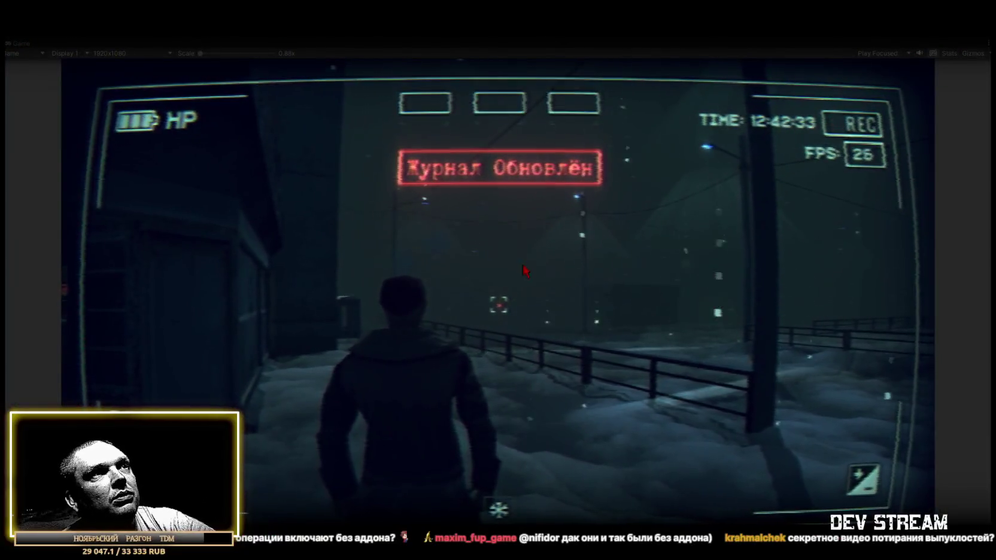
- Walk the character toward the stairs, across the bridge and into the arcade machine room
{"action": "key", "text": "w"}
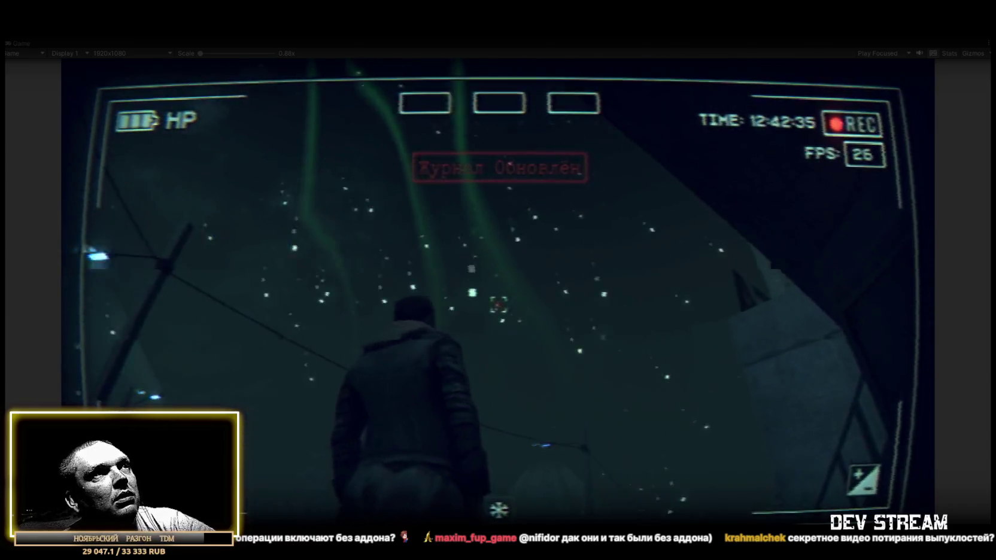
{"action": "key", "text": "w"}
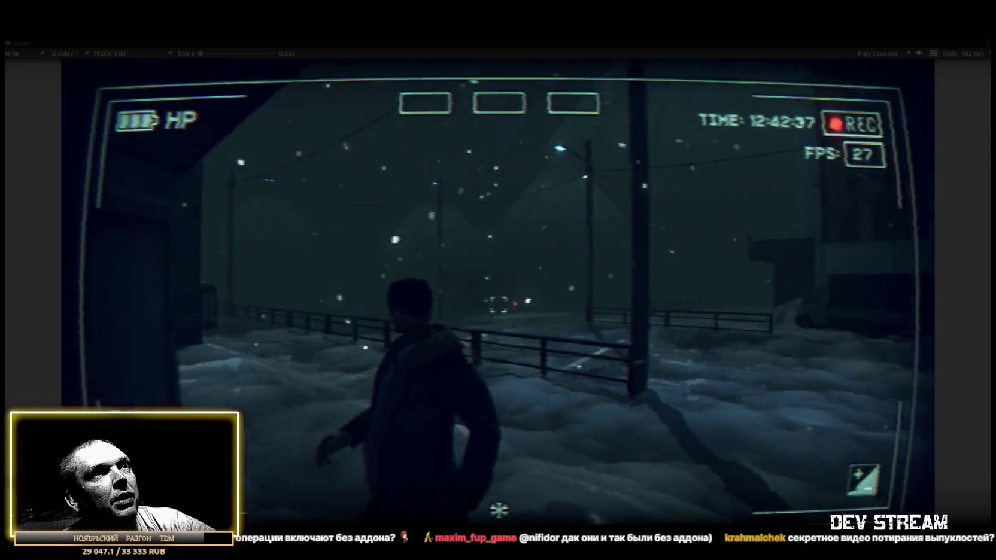
{"action": "key", "text": "w"}
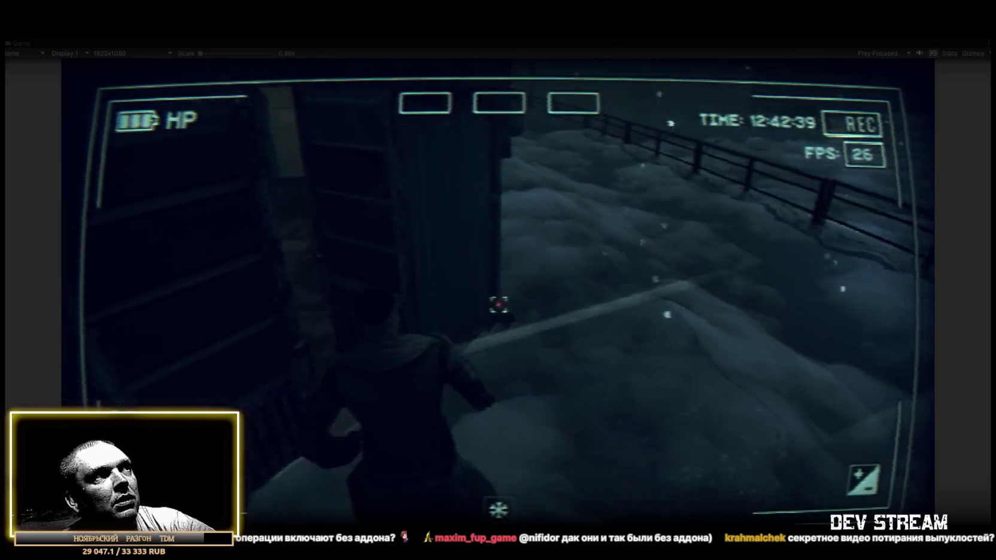
- Start the arcade periscope minigame and fire the first torpedoes at the ships
{"action": "key", "text": "w"}
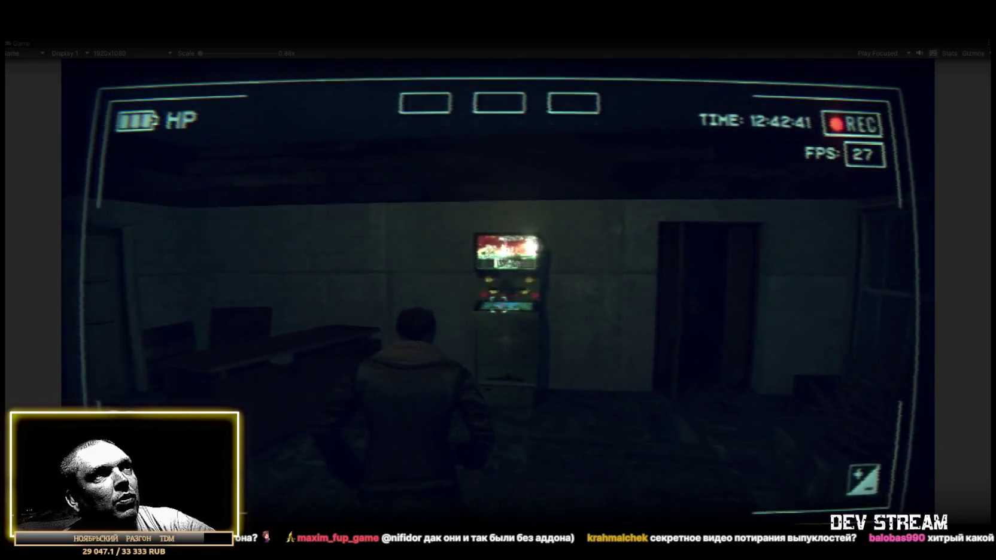
{"action": "key", "text": "e"}
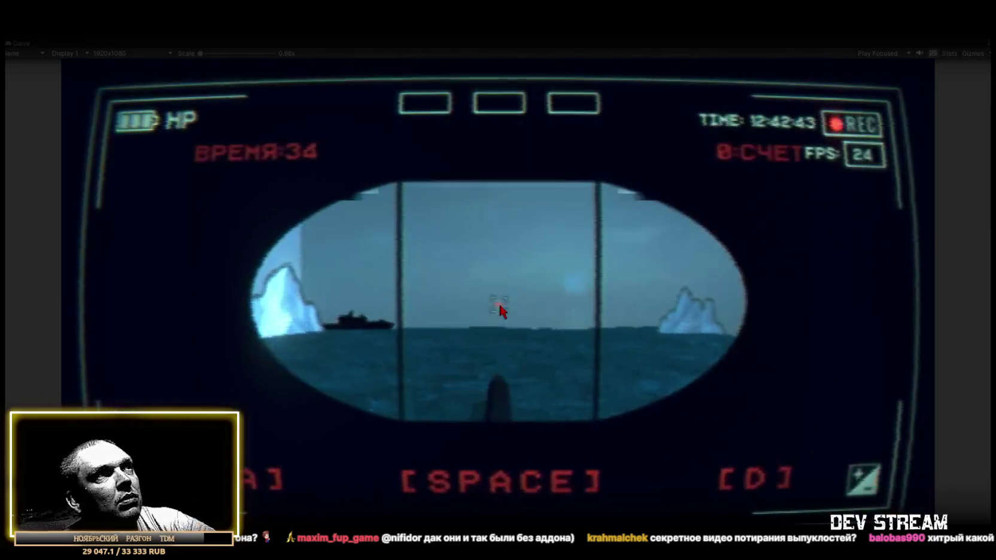
{"action": "key", "text": "space"}
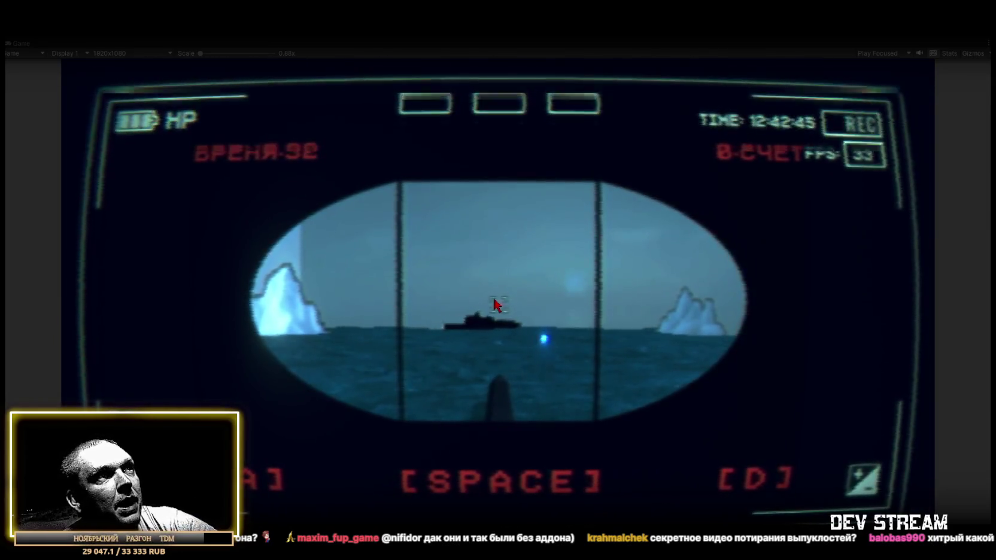
{"action": "key", "text": "space"}
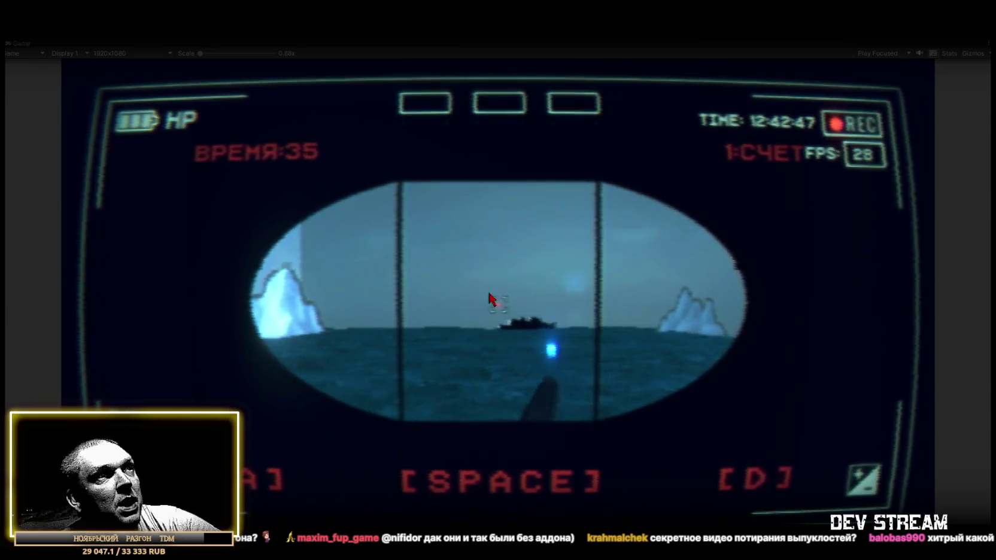
{"action": "key", "text": "space"}
{"action": "key", "text": "space"}
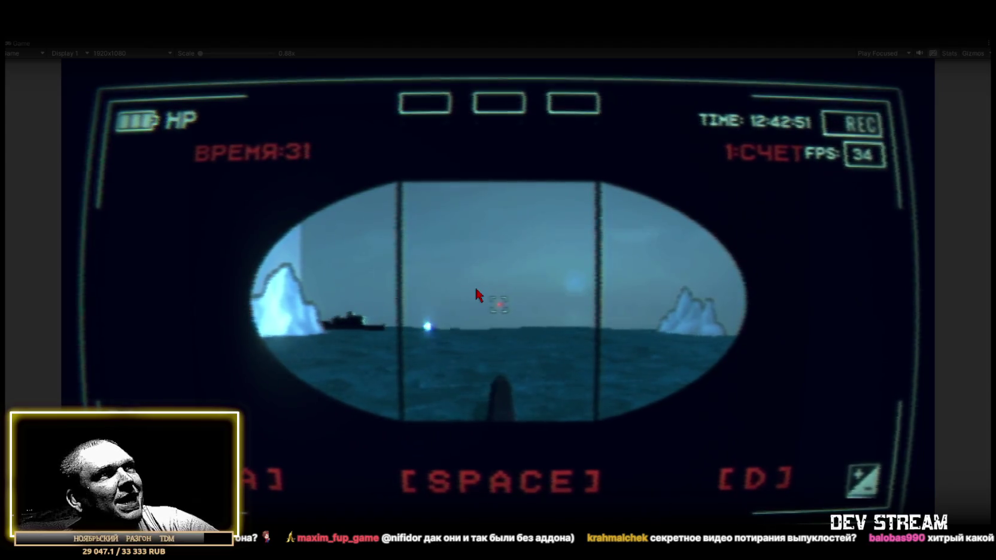
{"action": "key", "text": "d"}
{"action": "key", "text": "space"}
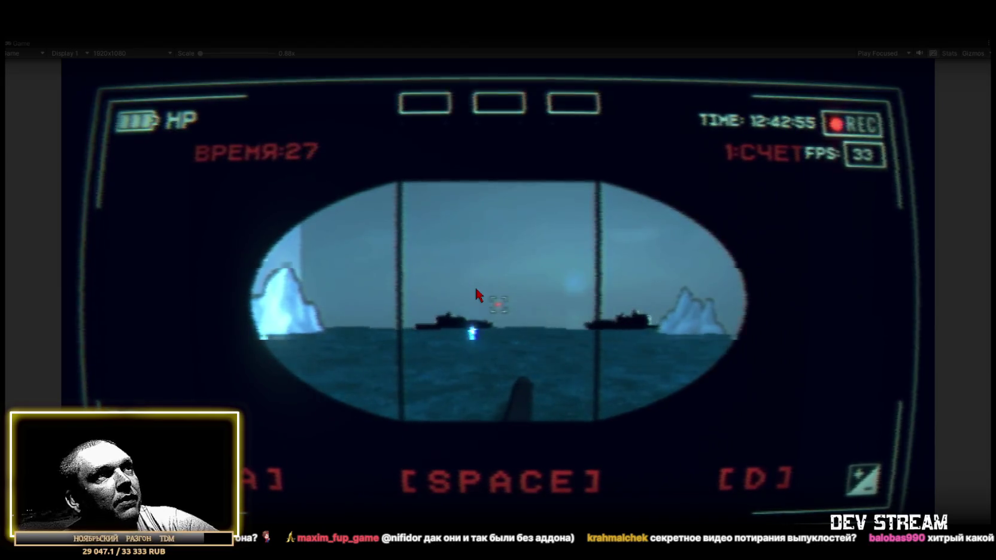
- Keep aiming the launcher left and right with A and D while firing torpedoes at the ships
{"action": "key", "text": "a"}
{"action": "key", "text": "space"}
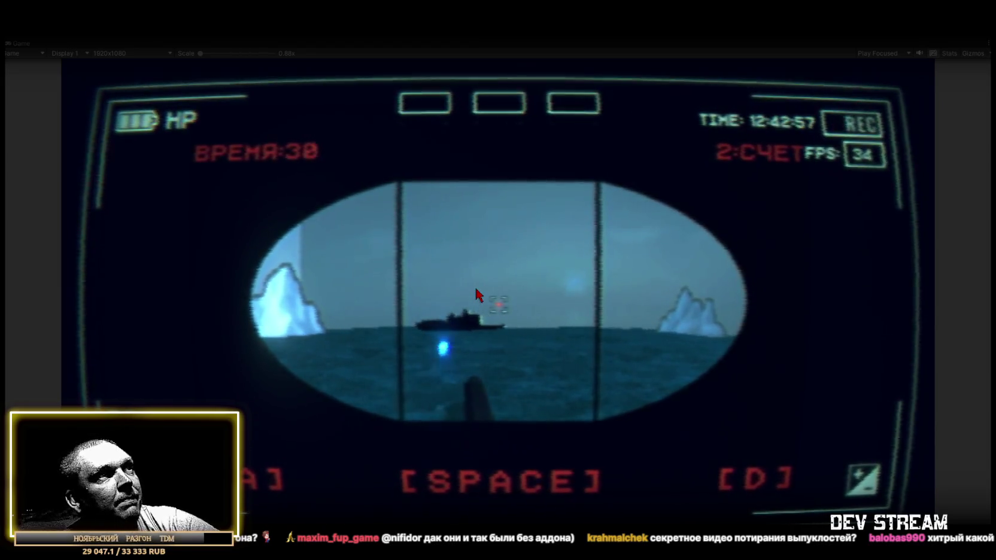
{"action": "key", "text": "space"}
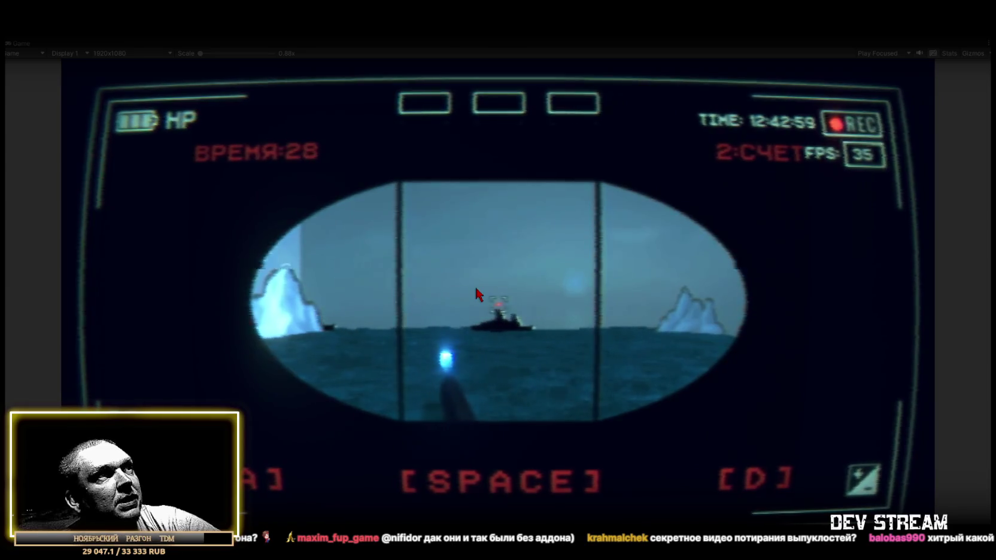
{"action": "key", "text": "d"}
{"action": "key", "text": "space"}
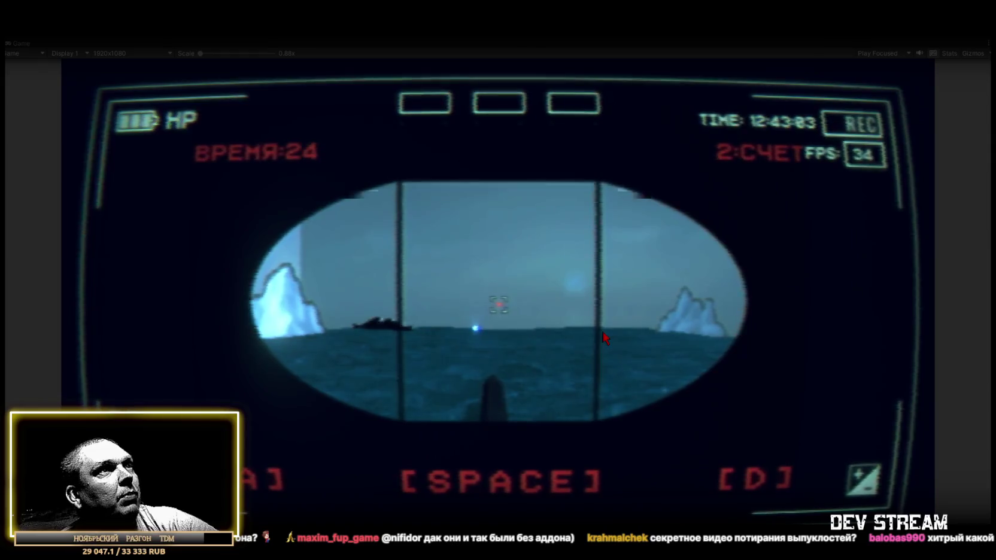
{"action": "key", "text": "d"}
{"action": "key", "text": "space"}
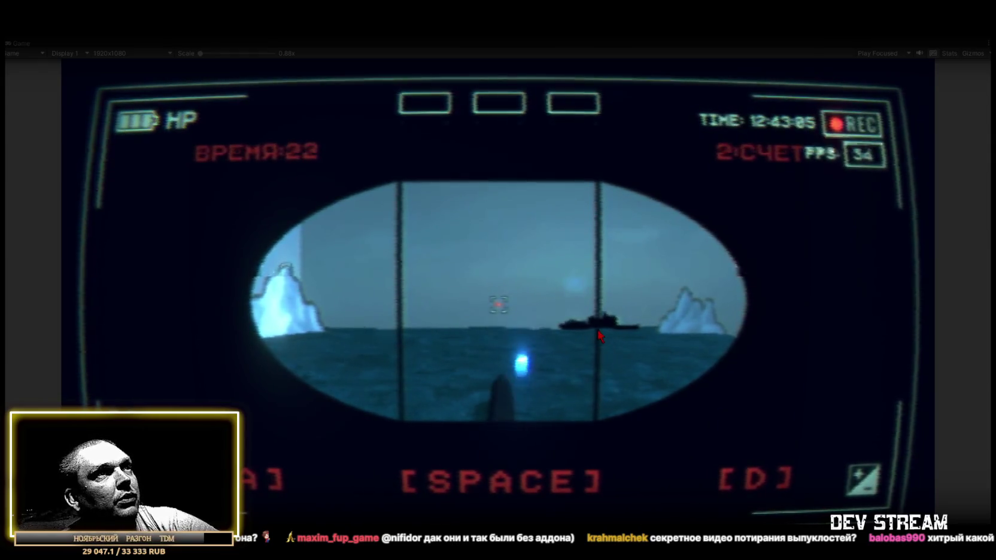
{"action": "key", "text": "a"}
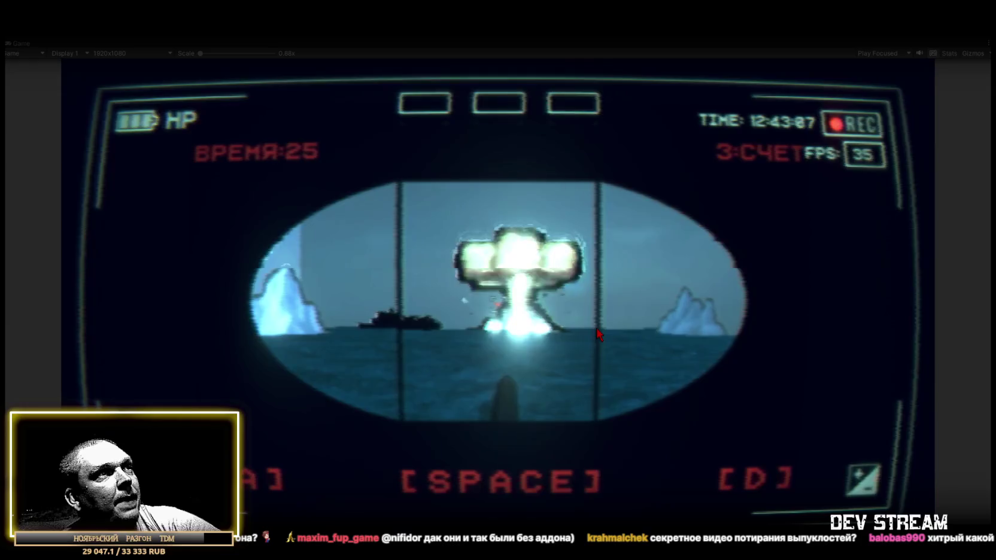
{"action": "key", "text": "space"}
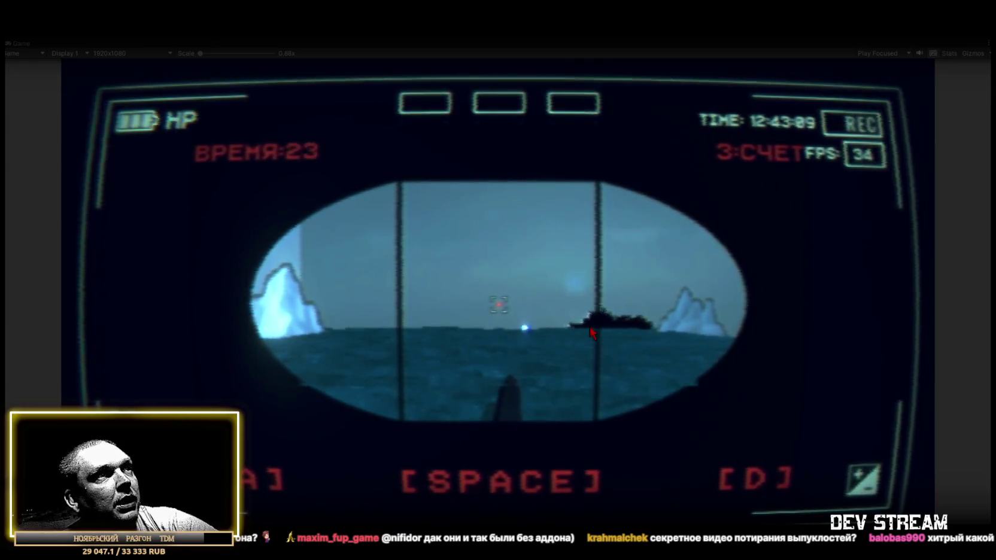
{"action": "key", "text": "a"}
{"action": "key", "text": "space"}
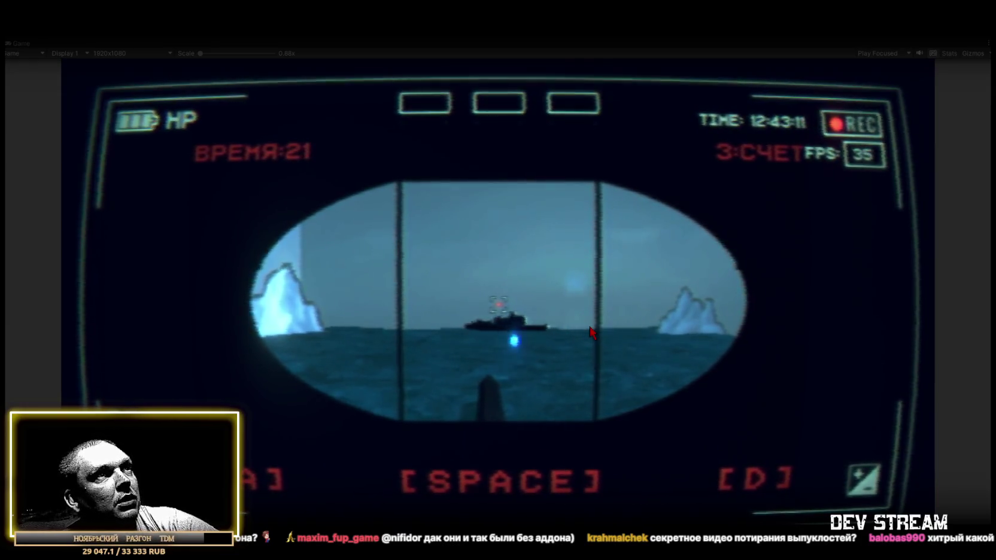
{"action": "key", "text": "space"}
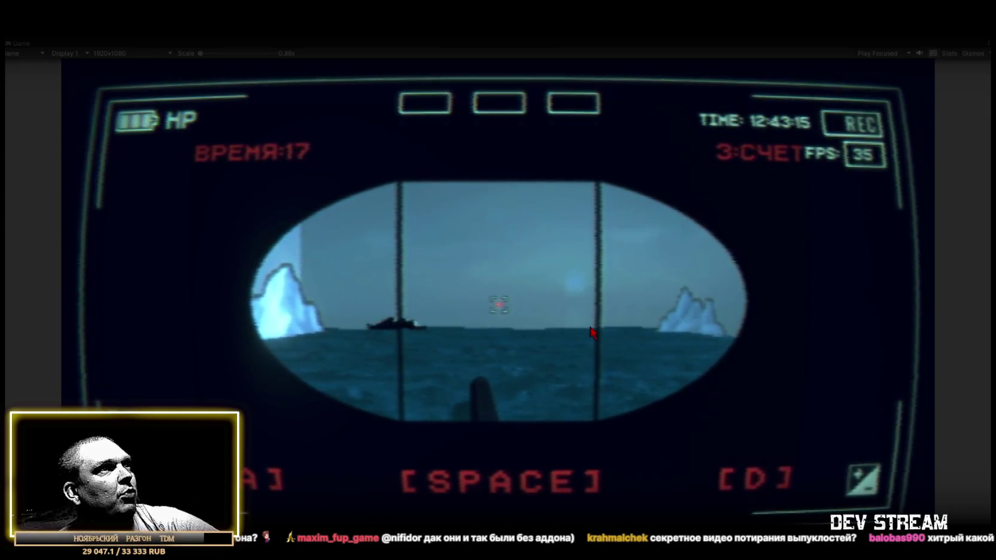
{"action": "key", "text": "space"}
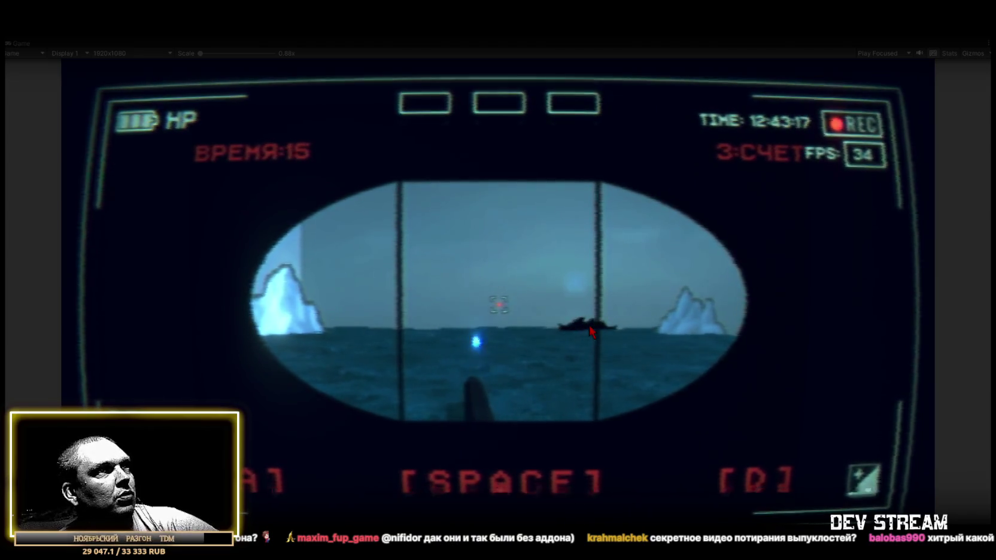
{"action": "key", "text": "a"}
{"action": "key", "text": "space"}
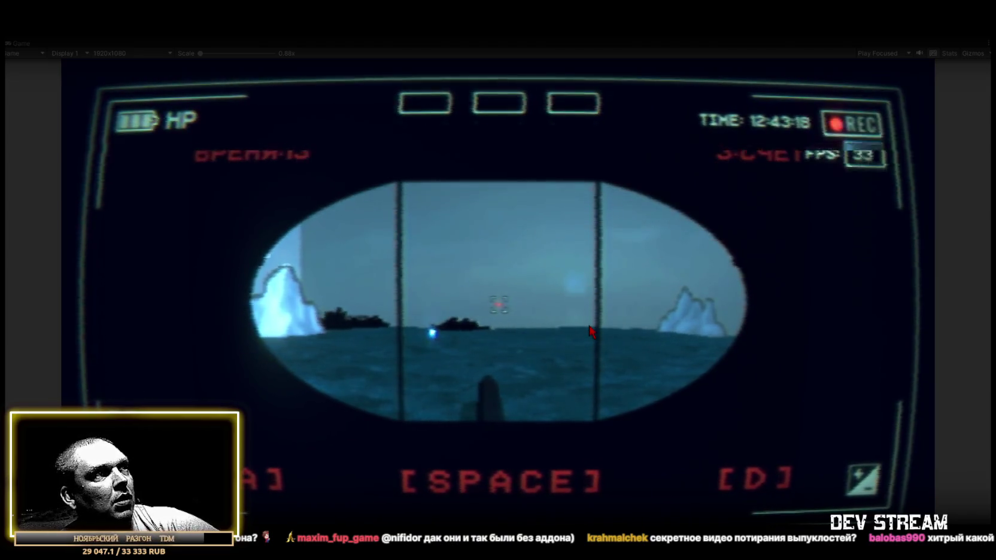
{"action": "key", "text": "d"}
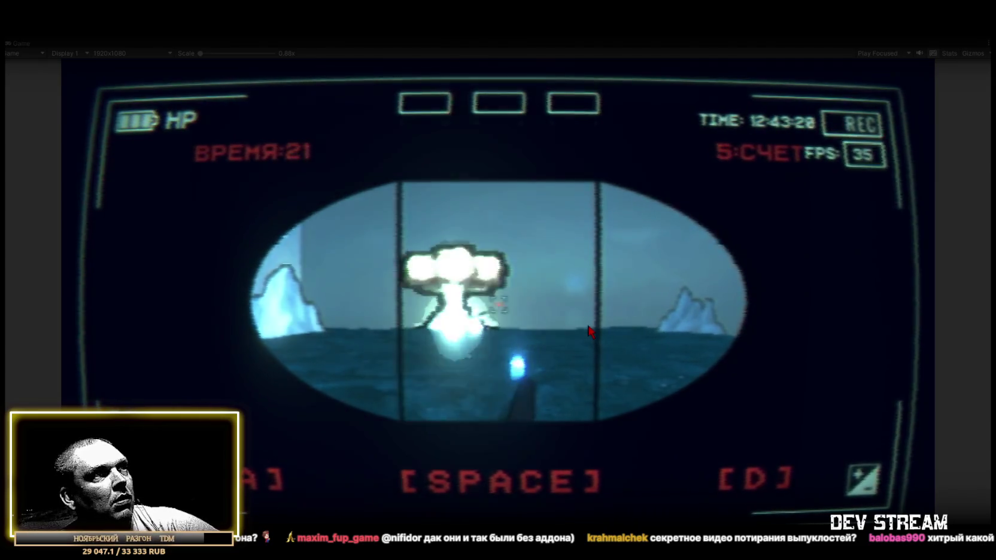
{"action": "key", "text": "a"}
{"action": "key", "text": "space"}
{"action": "key", "text": "a"}
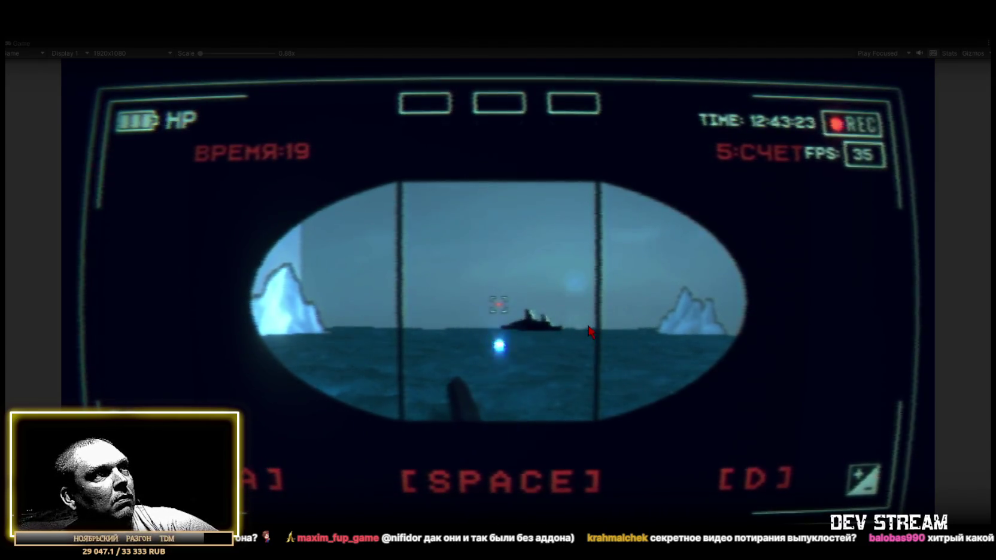
{"action": "key", "text": "space"}
- Continue swinging the gun and firing shots until the game ends with a score of 8
{"action": "key", "text": "d"}
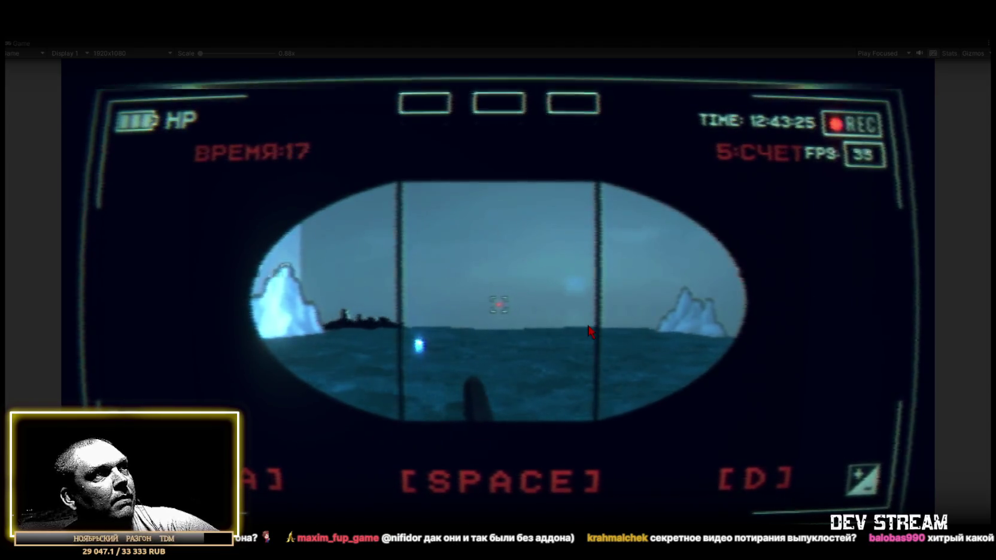
{"action": "key", "text": "space"}
{"action": "key", "text": "a"}
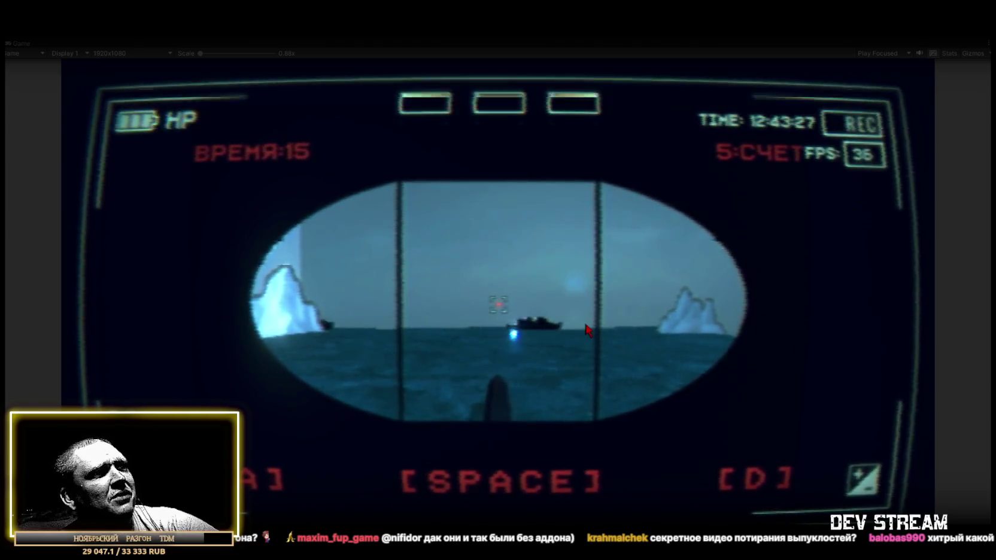
{"action": "key", "text": "space"}
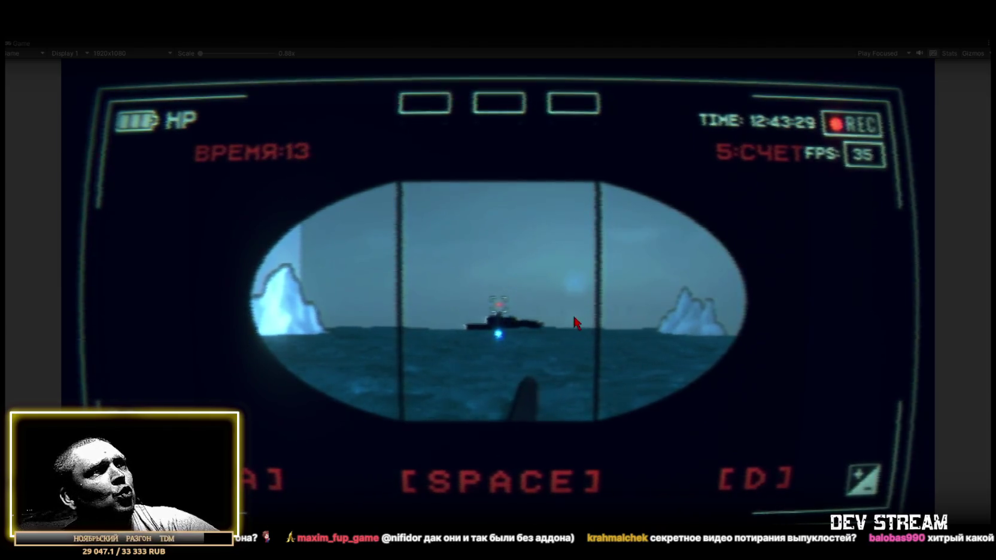
{"action": "key", "text": "space"}
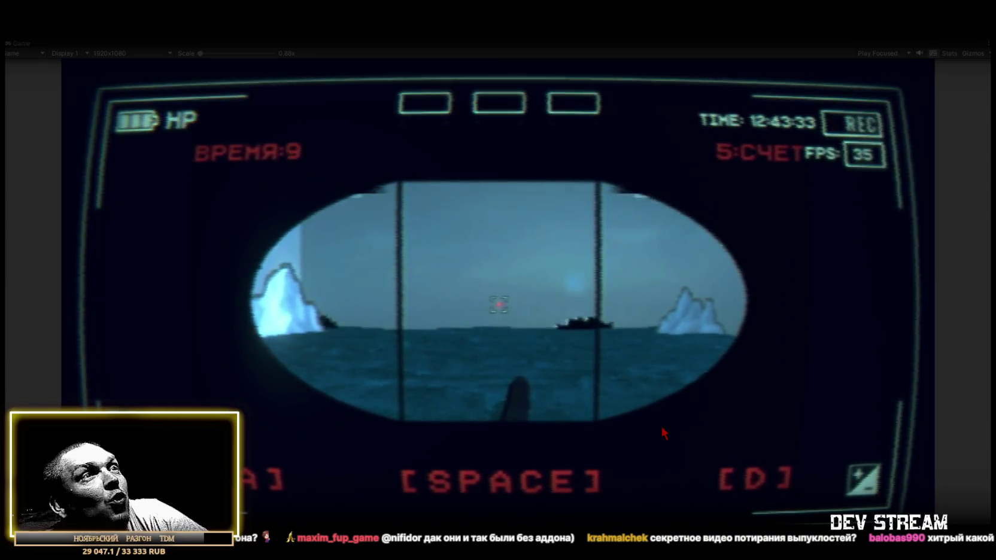
{"action": "key", "text": "space"}
{"action": "key", "text": "d"}
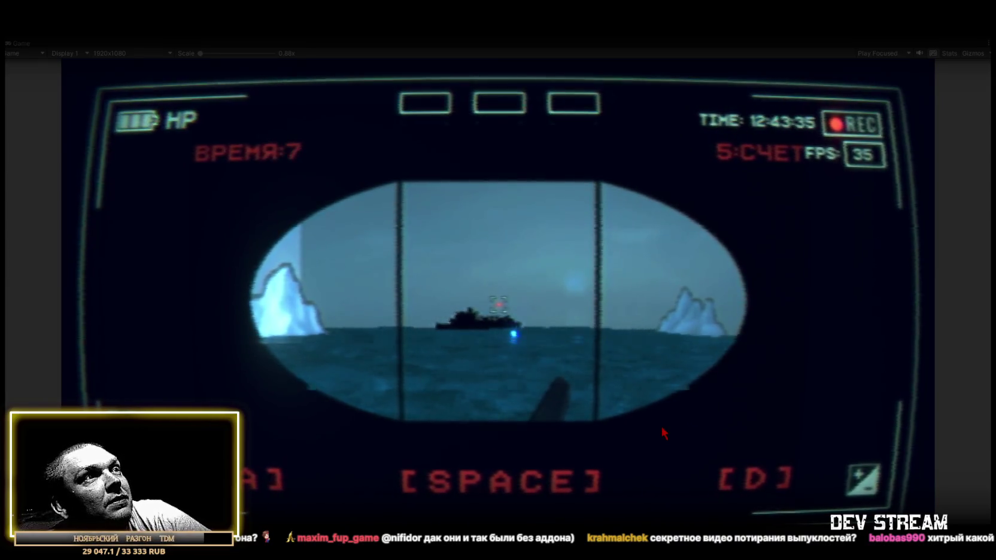
{"action": "key", "text": "space"}
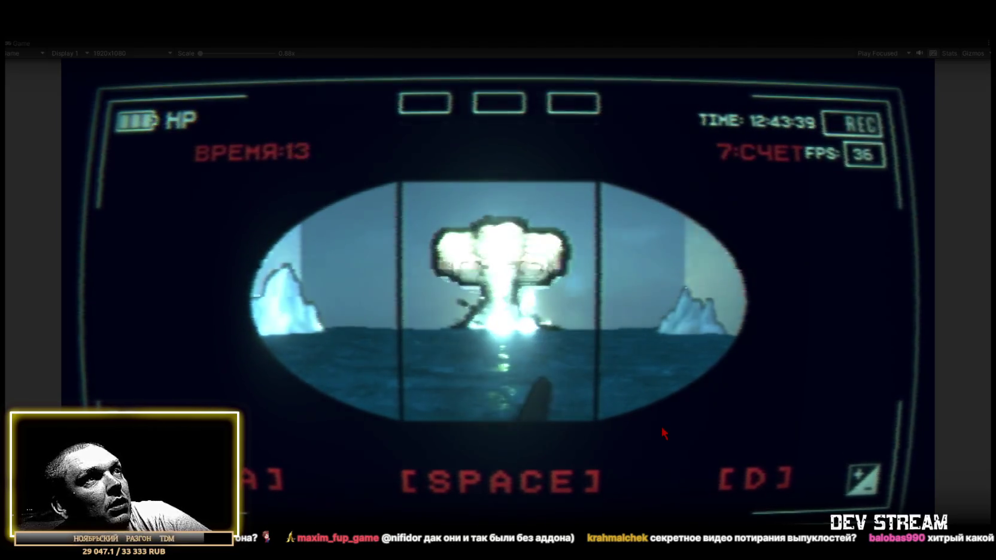
{"action": "key", "text": "space"}
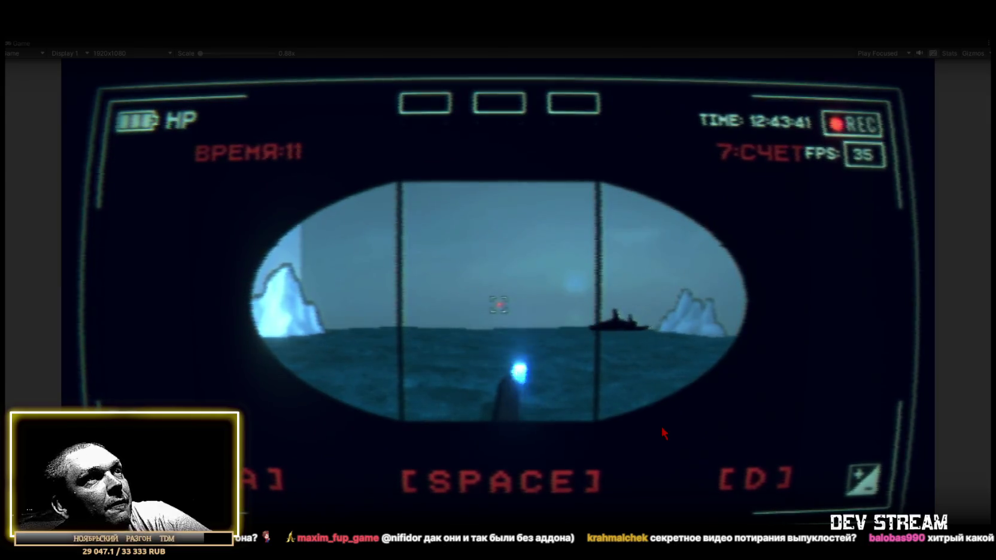
{"action": "key", "text": "a"}
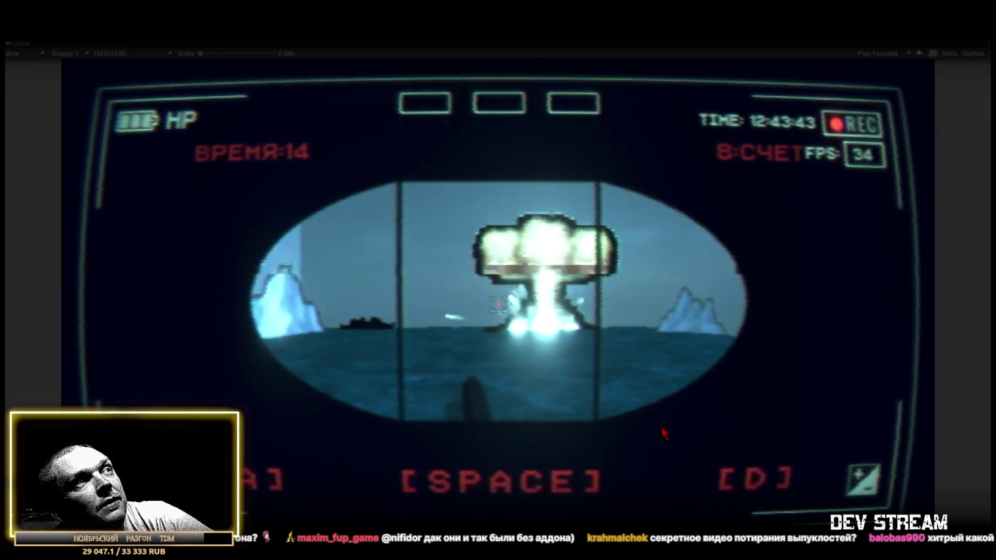
{"action": "key", "text": "d"}
{"action": "key", "text": "space"}
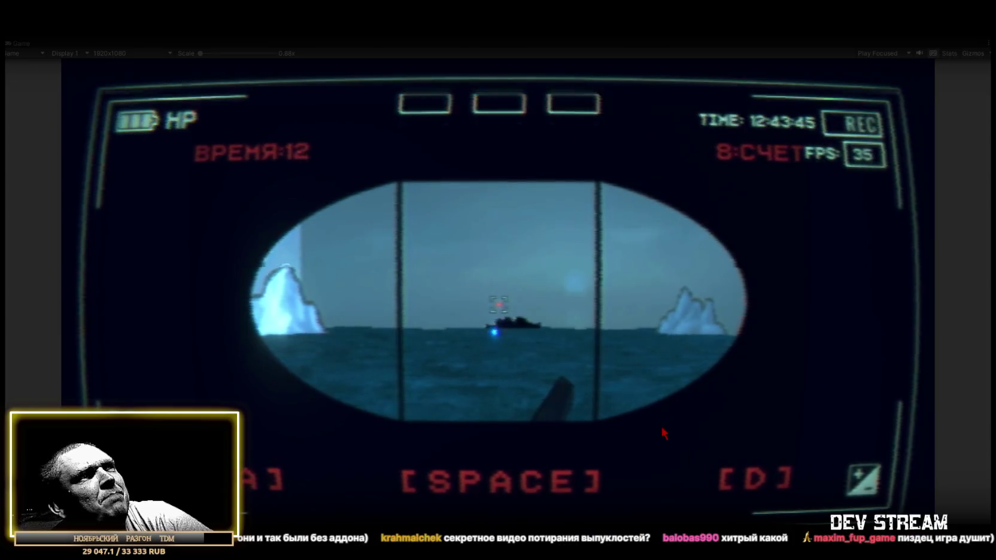
{"action": "key", "text": "a"}
{"action": "key", "text": "space"}
{"action": "key", "text": "a"}
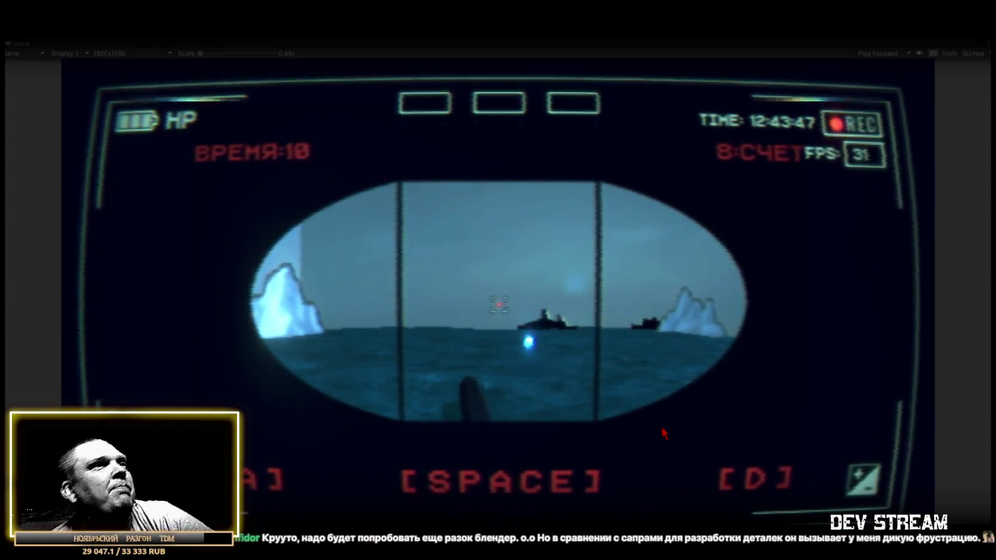
{"action": "key", "text": "d"}
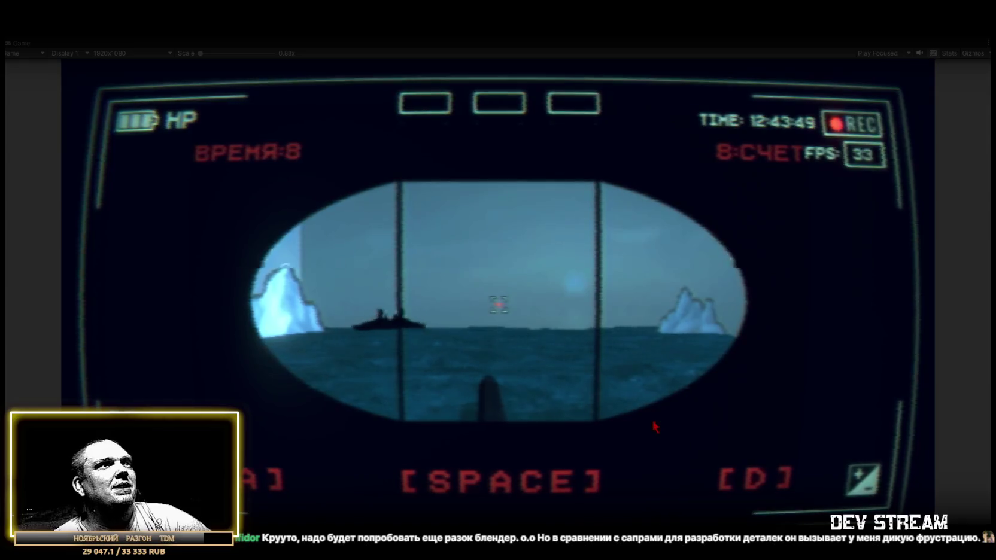
{"action": "key", "text": "space"}
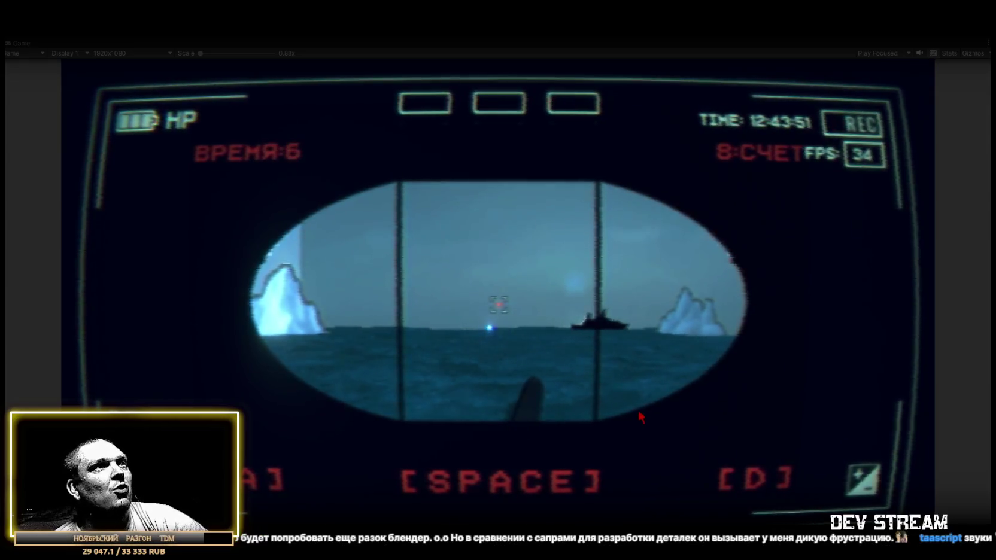
{"action": "key", "text": "a"}
{"action": "key", "text": "space"}
{"action": "key", "text": "d"}
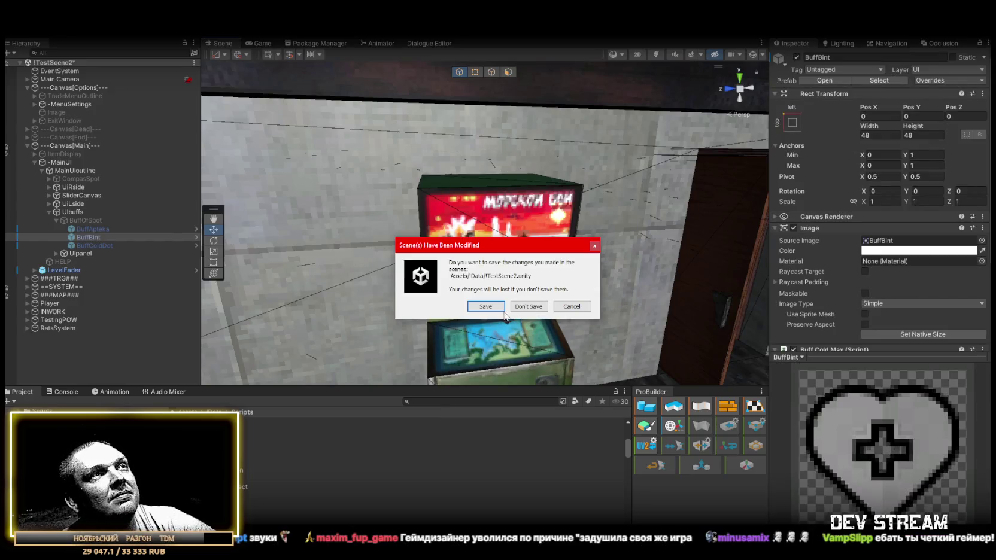
- Dismiss the Scene(s) Have Been Modified prompt for TestScene2.unity
{"action": "left_click", "coordinate": [528, 307]}
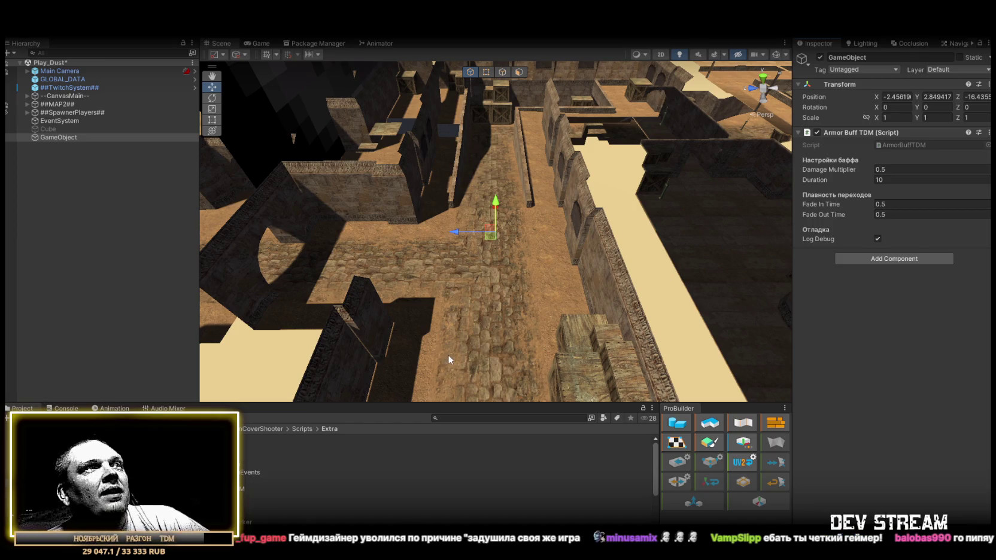
- Set the Armor Buff TDM GameObject's Transform Position to X 0, Y 0, Z 0
{"action": "mouse_move", "coordinate": [458, 346]}
{"action": "left_mouse_down"}
{"action": "mouse_move", "coordinate": [538, 323]}
{"action": "mouse_move", "coordinate": [695, 311]}
{"action": "mouse_move", "coordinate": [700, 295]}
{"action": "mouse_move", "coordinate": [600, 298]}
{"action": "mouse_move", "coordinate": [586, 327]}
{"action": "left_mouse_up"}
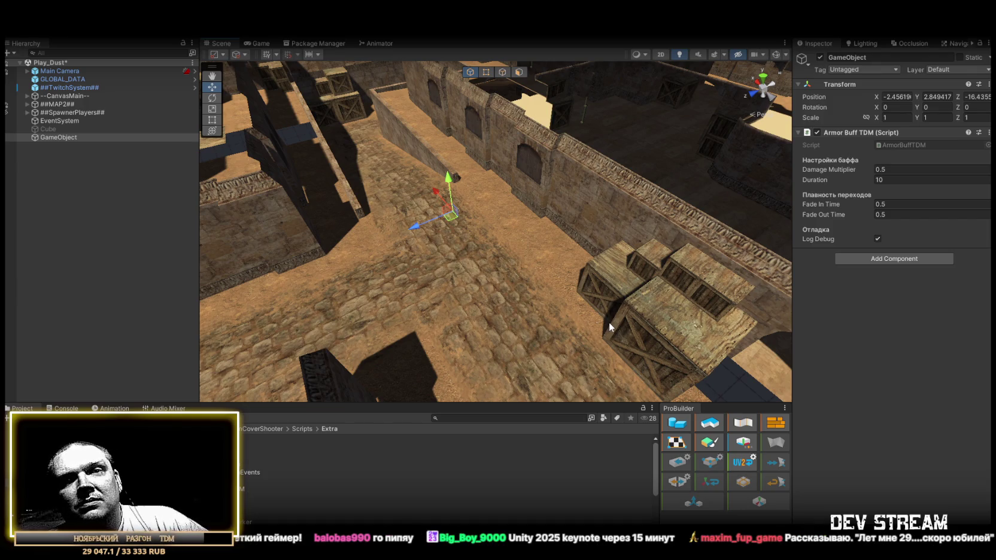
{"action": "left_click", "coordinate": [896, 97]}
{"action": "type", "text": "0"}
{"action": "key", "text": "Tab"}
{"action": "type", "text": "0"}
{"action": "key", "text": "Tab"}
{"action": "type", "text": "0"}
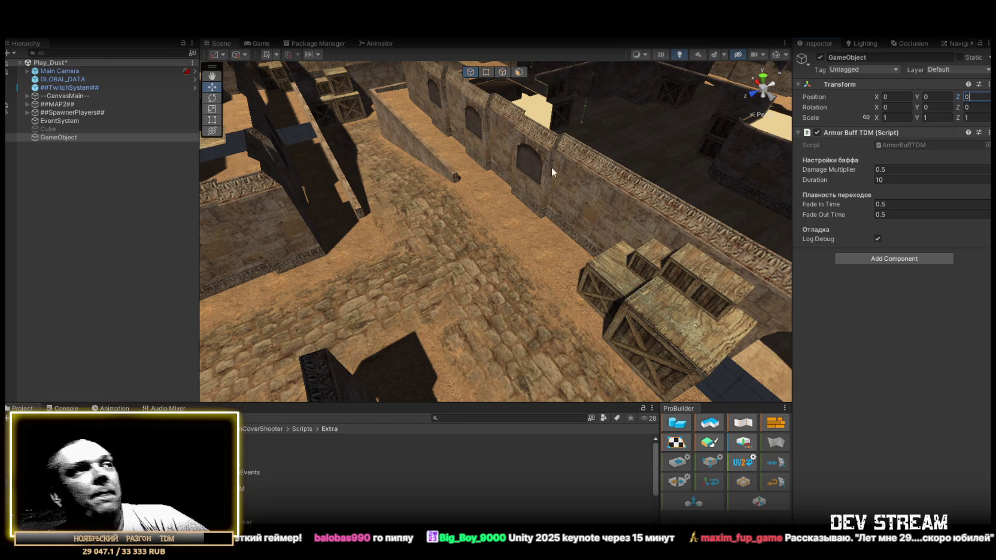
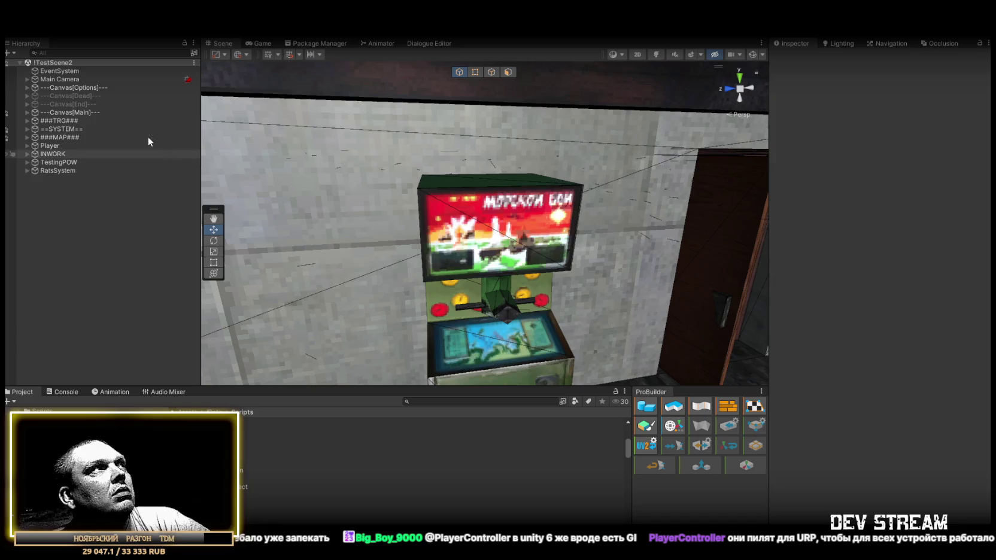
- Filter the Hierarchy for 'buff' and select BuffBint to view its Buff Cold Max settings
{"action": "left_click", "coordinate": [111, 53]}
{"action": "type", "text": "игаасщда"}
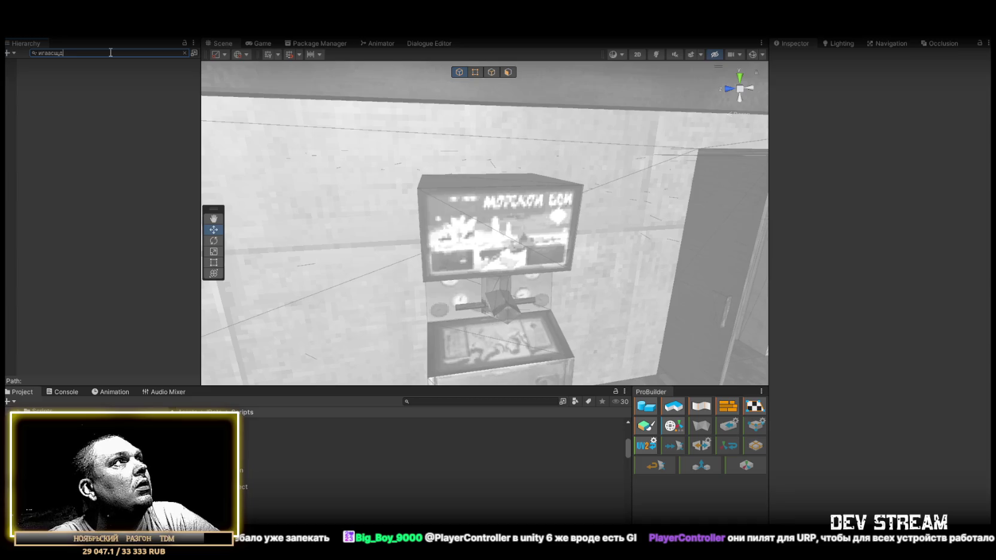
{"action": "key", "text": "BackSpace"}
{"action": "key", "text": "BackSpace"}
{"action": "key", "text": "BackSpace"}
{"action": "type", "text": "buff"}
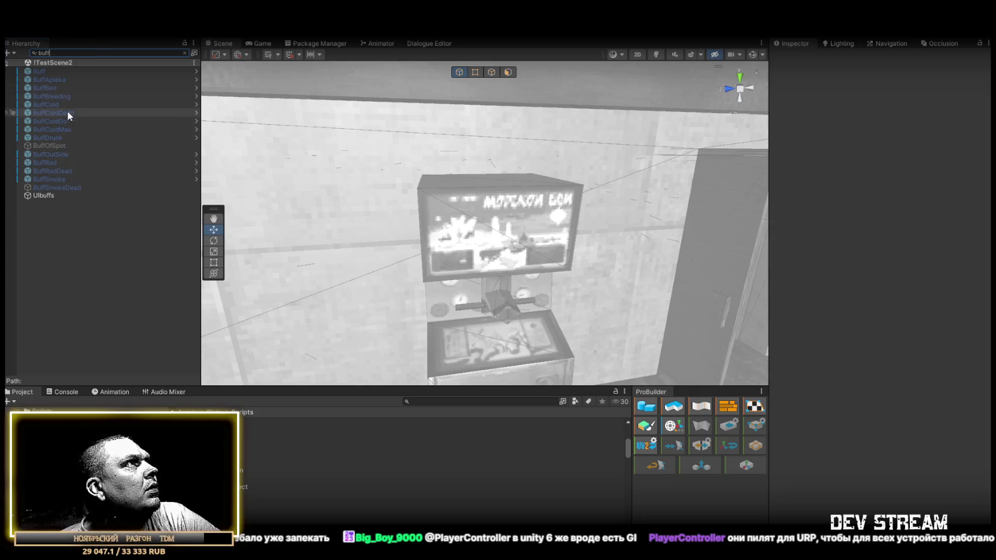
{"action": "left_click", "coordinate": [45, 88]}
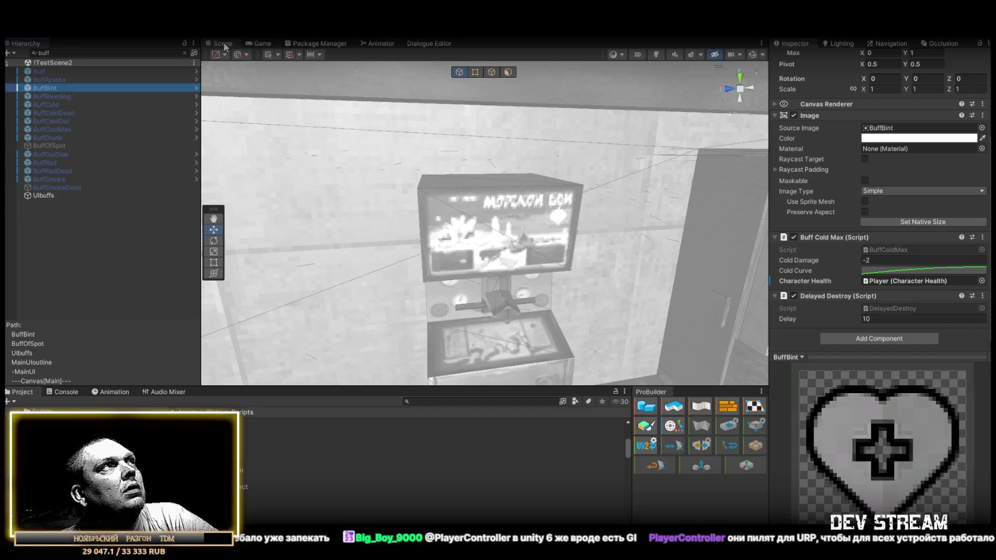
- Clear the Hierarchy search filter so the full scene tree shows again
{"action": "left_click", "coordinate": [185, 53]}
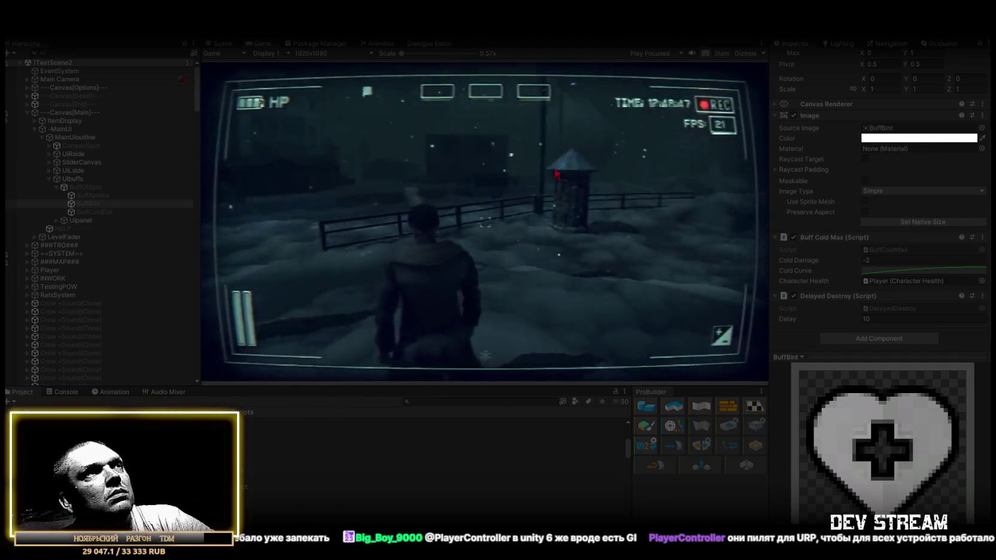
- Take control of the running game, release the cursor with Esc, and select the Player object
{"action": "left_click", "coordinate": [579, 171]}
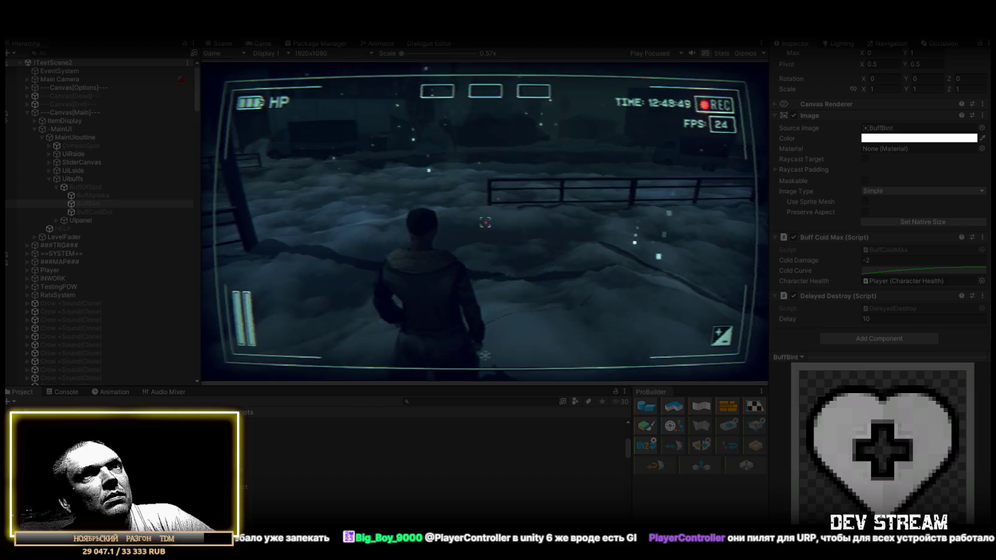
{"action": "key", "text": "Escape"}
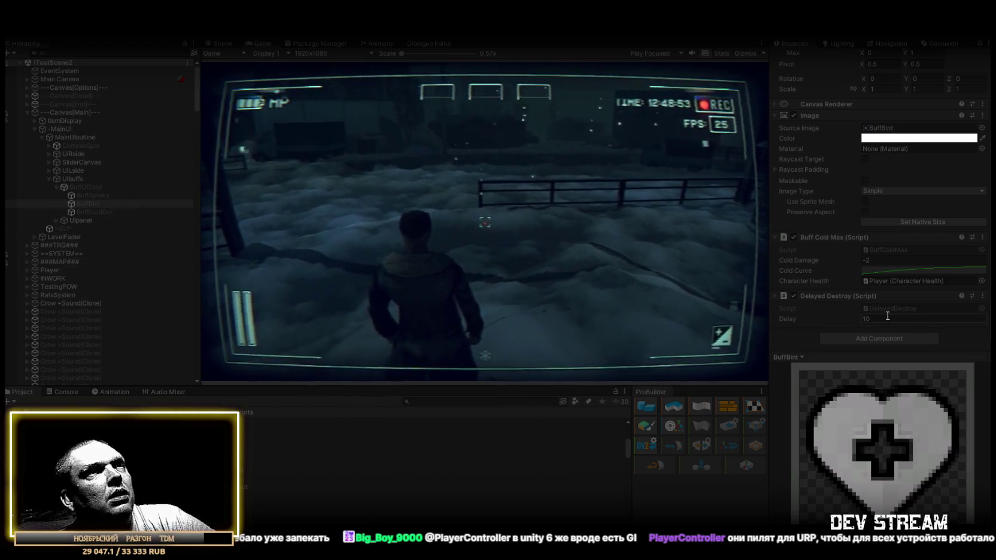
{"action": "left_click", "coordinate": [54, 270]}
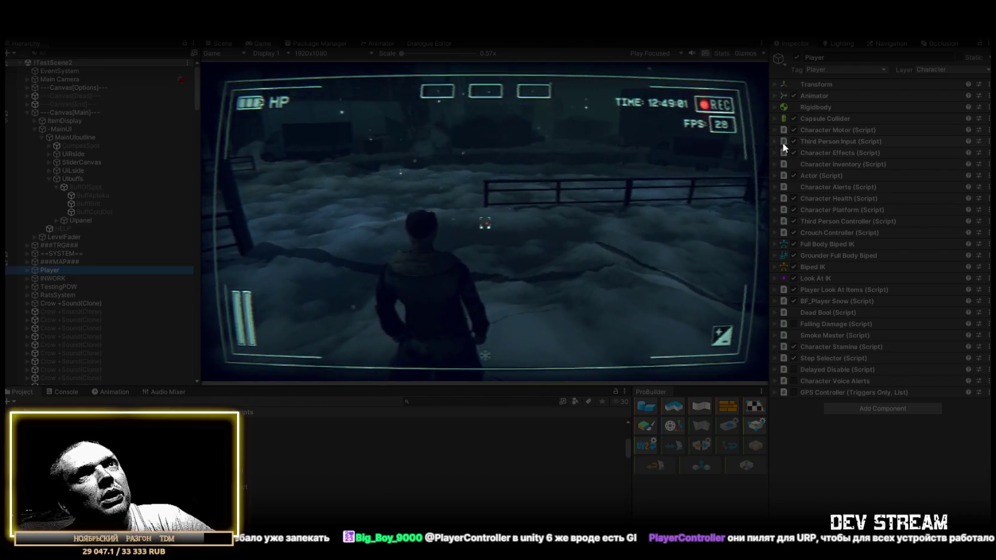
- Set the Player's Character Health Max Health to 10000
{"action": "left_click", "coordinate": [775, 199]}
{"action": "left_click", "coordinate": [898, 232]}
{"action": "type", "text": "0000"}
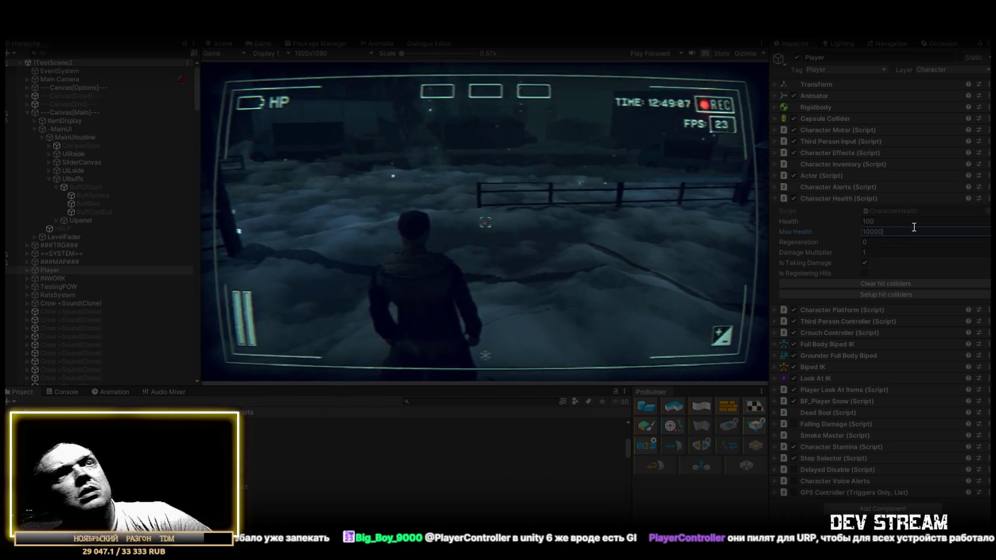
- Set BuffBint's Delayed Destroy delay to 100, move it above BuffOfSpot, and reselect Player
{"action": "left_click", "coordinate": [102, 204]}
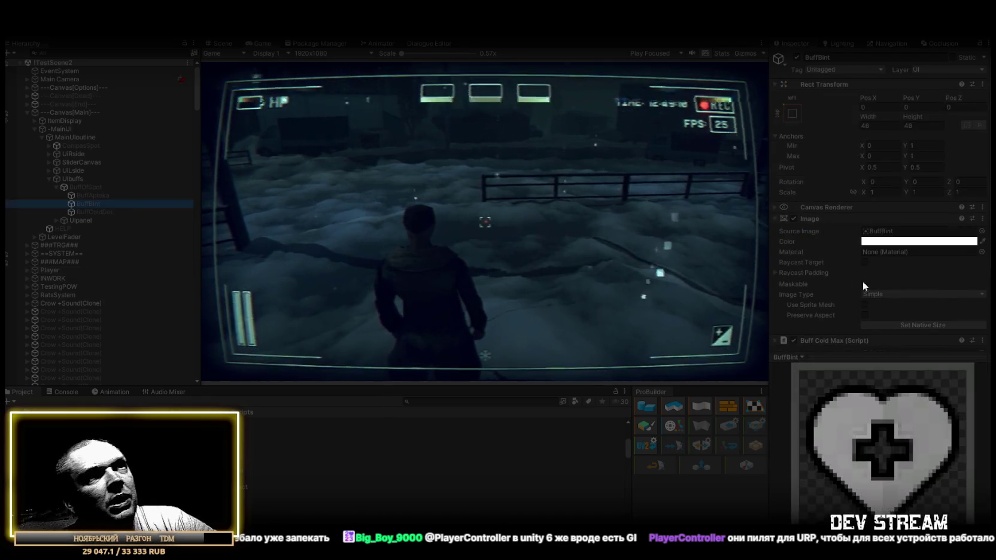
{"action": "scroll", "coordinate": [943, 298], "scroll_direction": "down", "scroll_amount": 5}
{"action": "left_click", "coordinate": [911, 319]}
{"action": "type", "text": "00"}
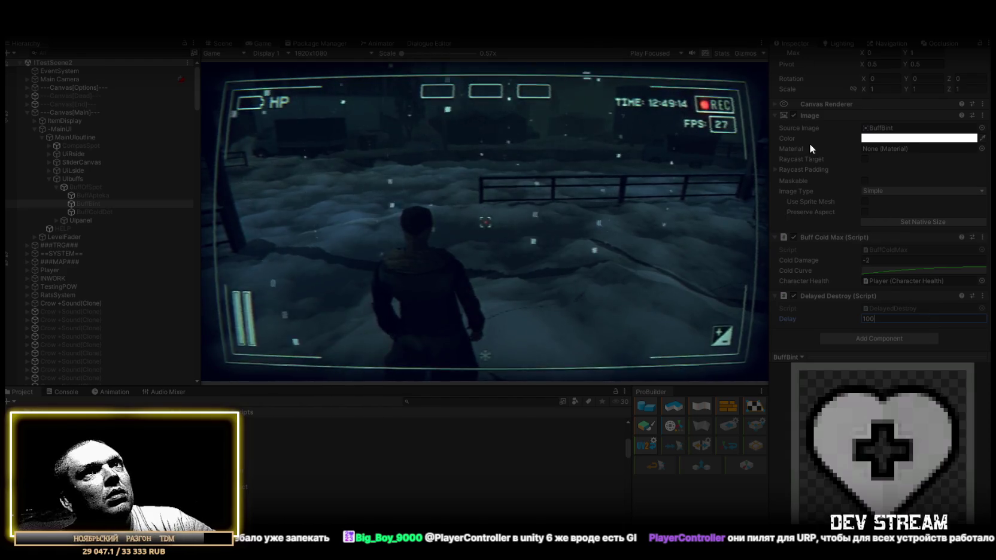
{"action": "scroll", "coordinate": [811, 144], "scroll_direction": "up", "scroll_amount": 4}
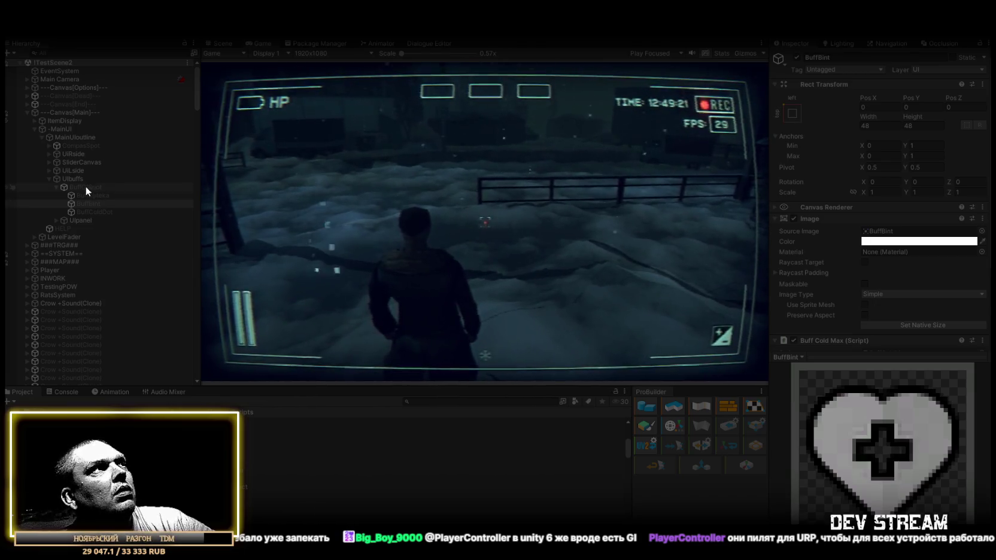
{"action": "left_click_drag", "start_coordinate": [86, 204], "coordinate": [83, 184]}
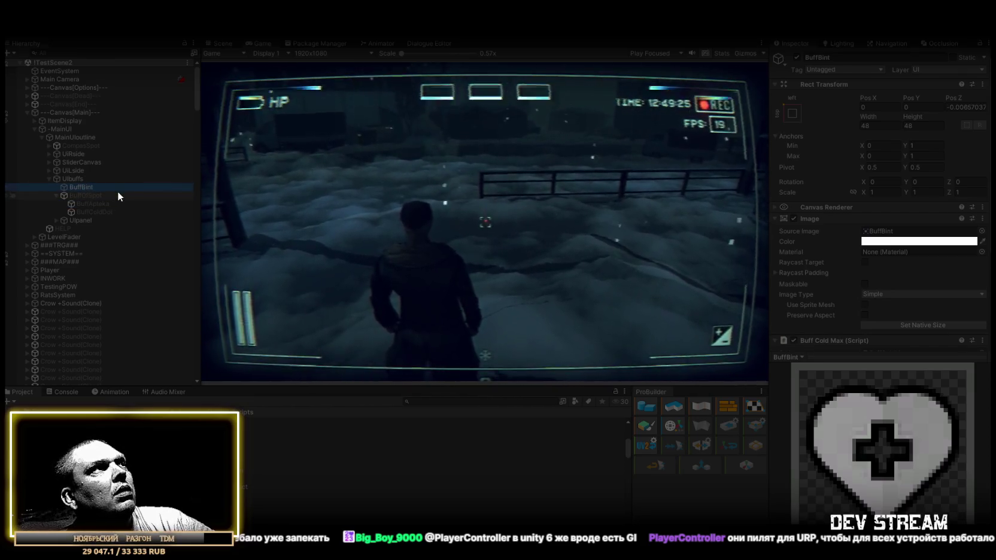
{"action": "left_click", "coordinate": [51, 269]}
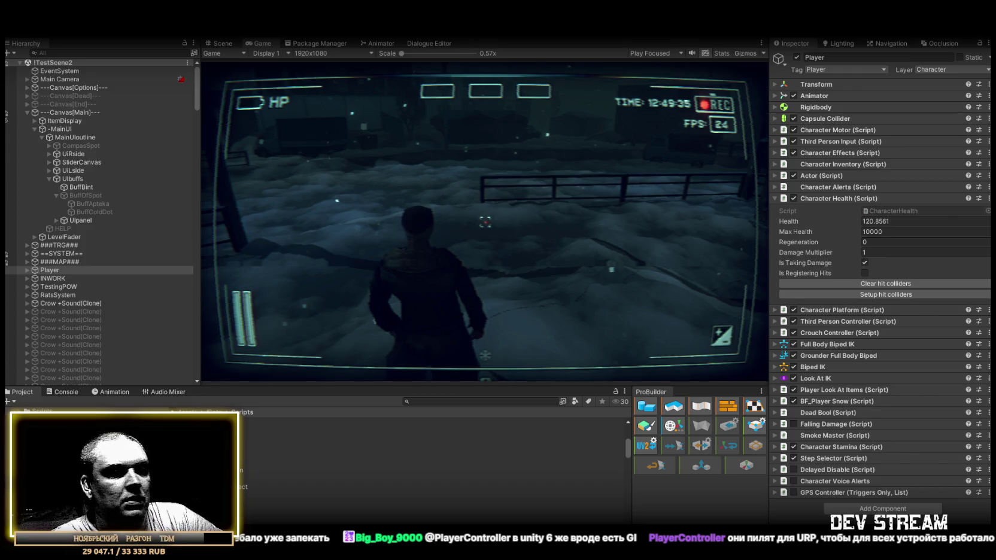
- Exit Play mode with Ctrl+P to return to editing the scene
{"action": "key", "text": "ctrl+p"}
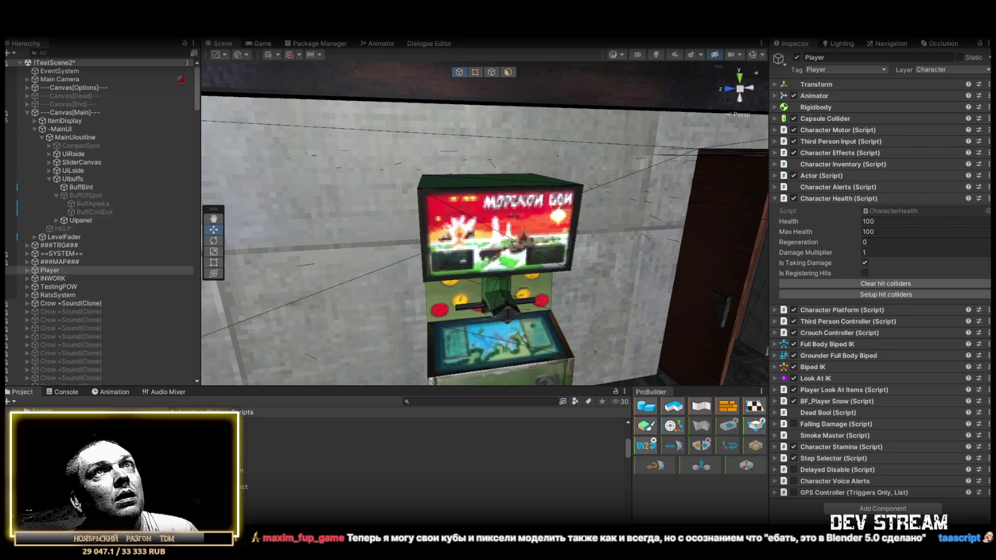
- Open a create menu in the Project window and dismiss it without creating anything
{"action": "left_click", "coordinate": [520, 305]}
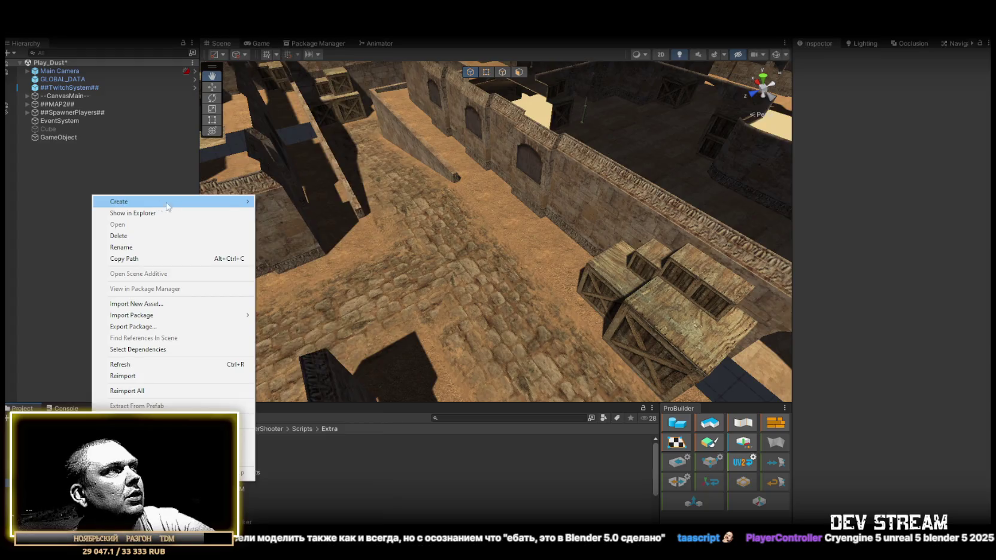
{"action": "mouse_move", "coordinate": [166, 205]}
{"action": "mouse_move", "coordinate": [285, 203]}
{"action": "left_click", "coordinate": [277, 82]}
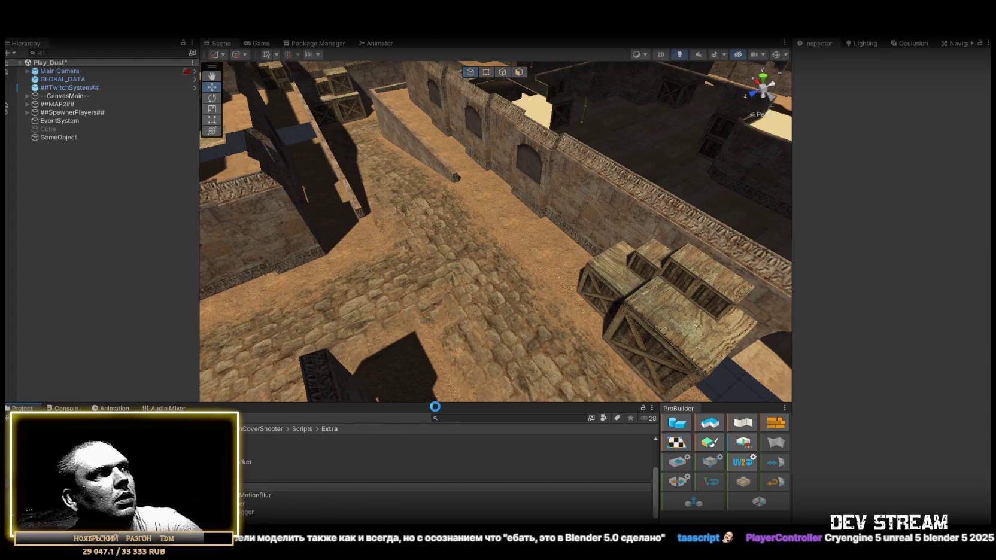
- Switch to Visual Studio and back to Unity, then select the Enemy Sight script in the Project window
{"action": "key", "text": "alt+Tab"}
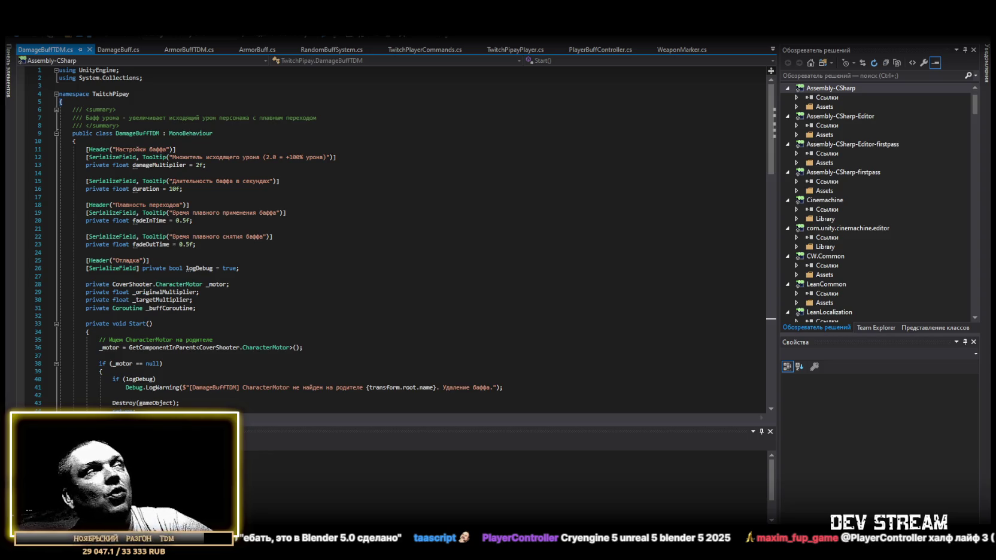
{"action": "key", "text": "alt+Tab"}
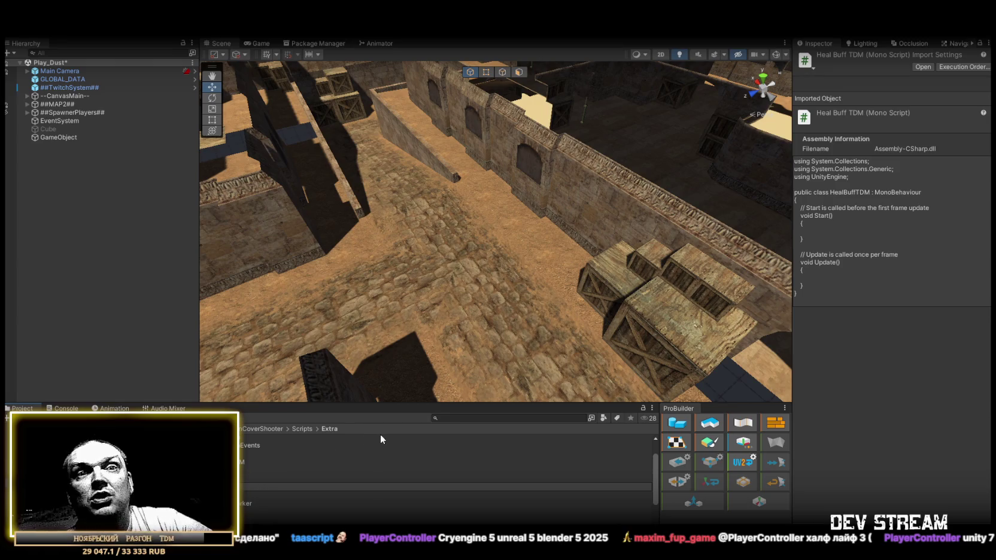
{"action": "left_click", "coordinate": [227, 487]}
- Return to HealBuffTDM and replace its template code with the pasted heal buff script
{"action": "key", "text": "ctrl+z"}
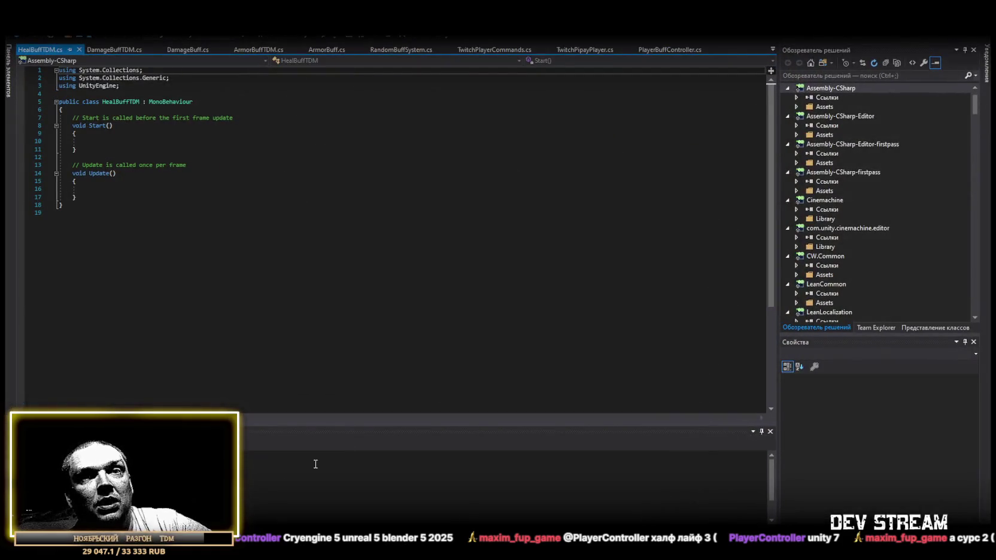
{"action": "scroll", "coordinate": [318, 220], "scroll_direction": "down", "scroll_amount": 4}
{"action": "scroll", "coordinate": [318, 221], "scroll_direction": "up", "scroll_amount": 4}
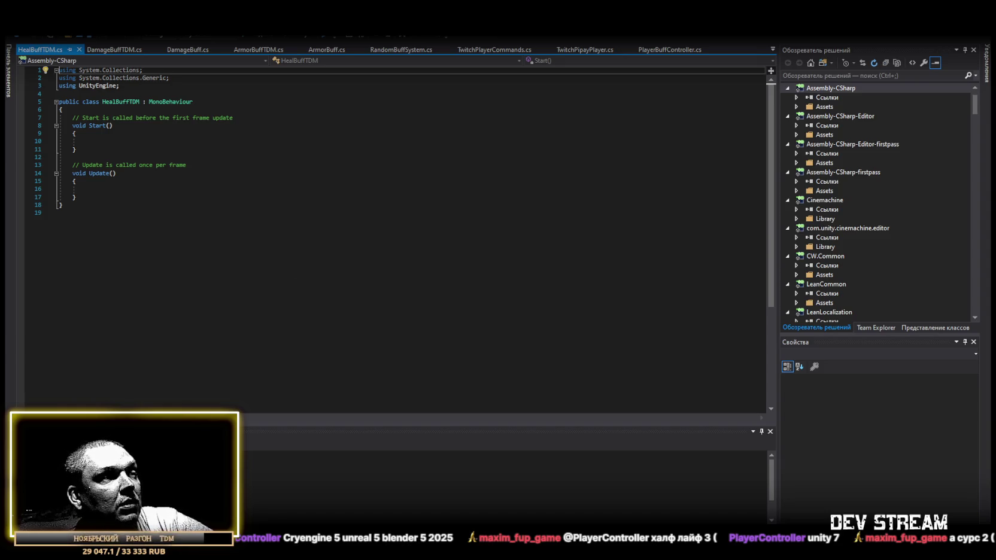
{"action": "left_click", "coordinate": [148, 311]}
{"action": "key", "text": "ctrl+a"}
{"action": "key", "text": "ctrl+v"}
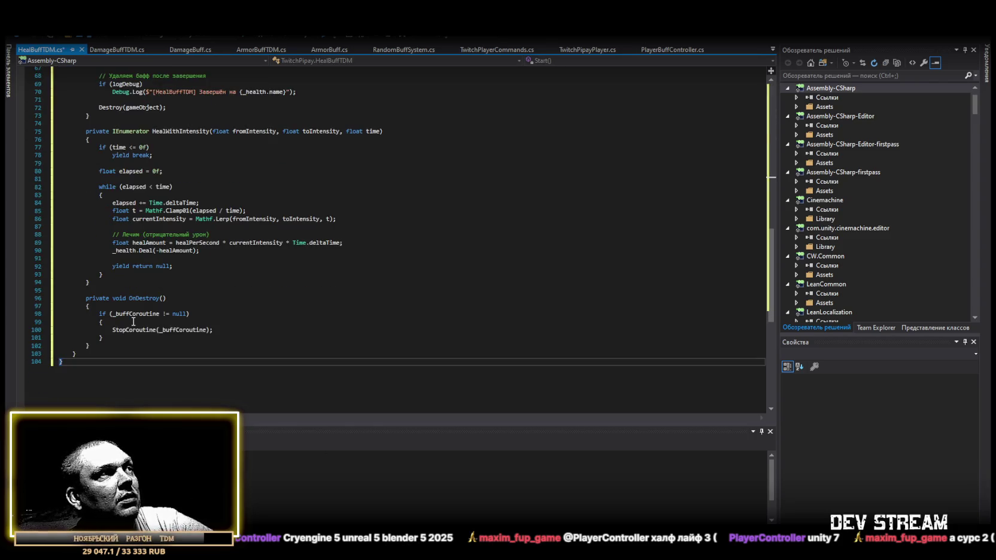
- Remove the trailing blank line, save HealBuffTDM.cs, and go back to Unity
{"action": "scroll", "coordinate": [132, 315], "scroll_direction": "up", "scroll_amount": 15}
{"action": "scroll", "coordinate": [136, 334], "scroll_direction": "up", "scroll_amount": 5}
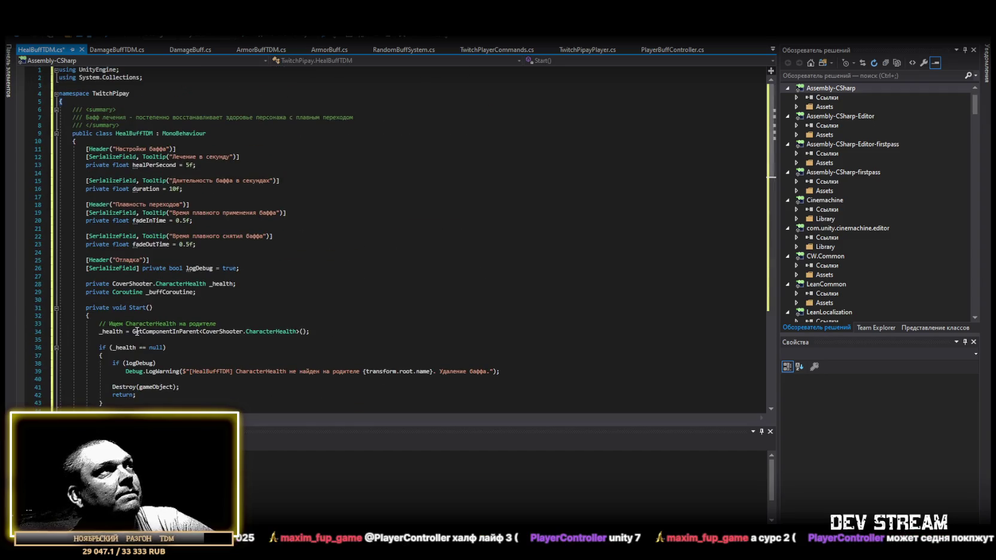
{"action": "scroll", "coordinate": [139, 328], "scroll_direction": "down", "scroll_amount": 18}
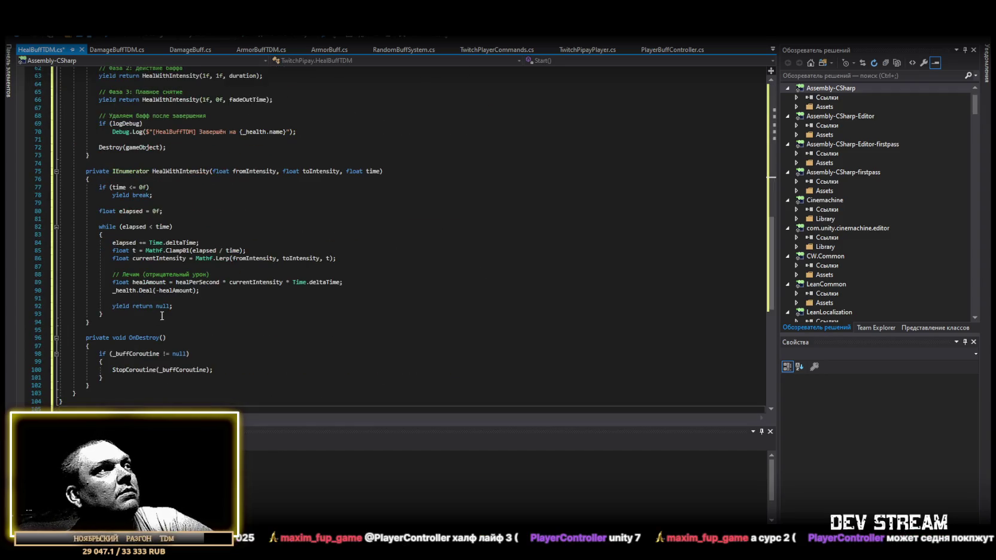
{"action": "scroll", "coordinate": [158, 326], "scroll_direction": "down", "scroll_amount": 5}
{"action": "key", "text": "BackSpace"}
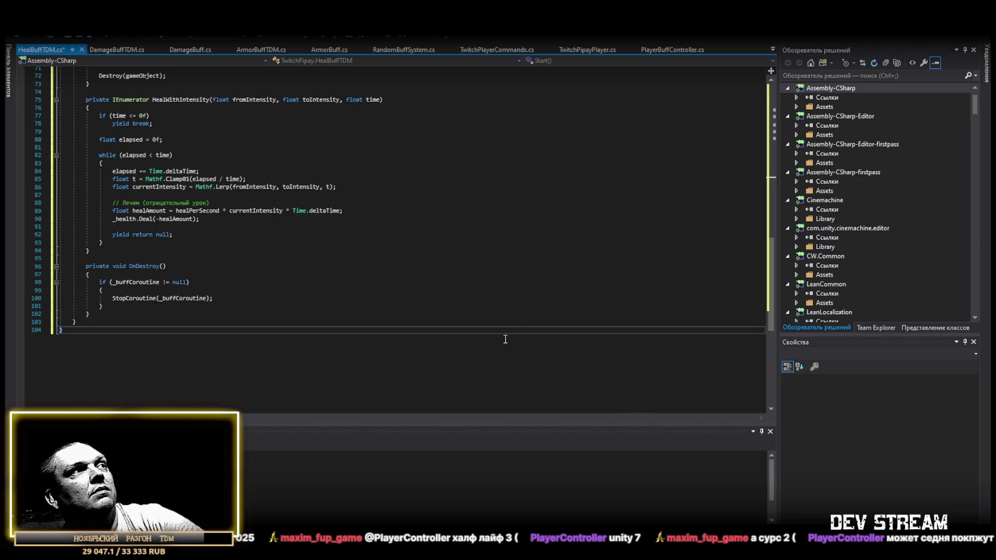
{"action": "key", "text": "ctrl+s"}
{"action": "key", "text": "alt+Tab"}
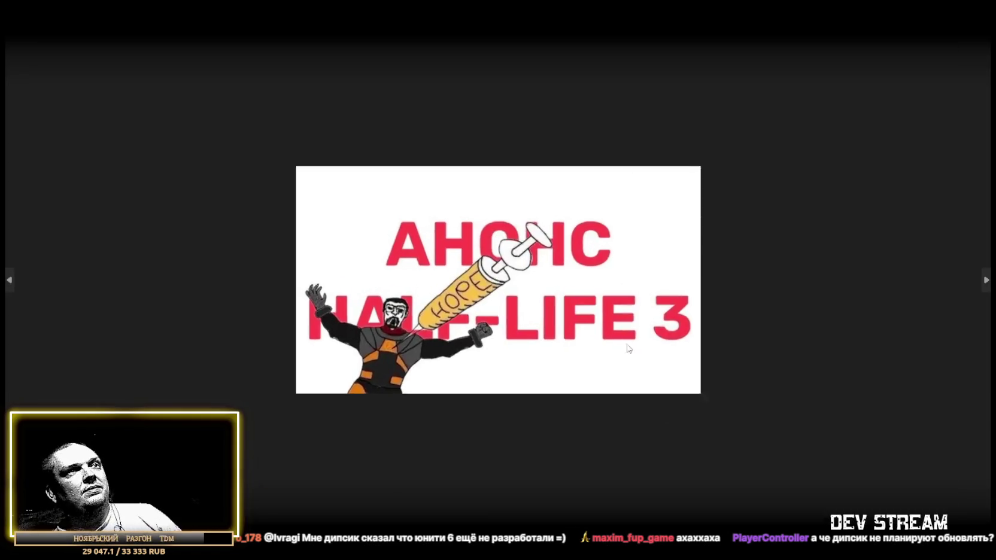
- Zoom into the Half-Life 3 meme picture, then close it and return to the editor
{"action": "scroll", "coordinate": [630, 348], "scroll_direction": "up", "scroll_amount": 3}
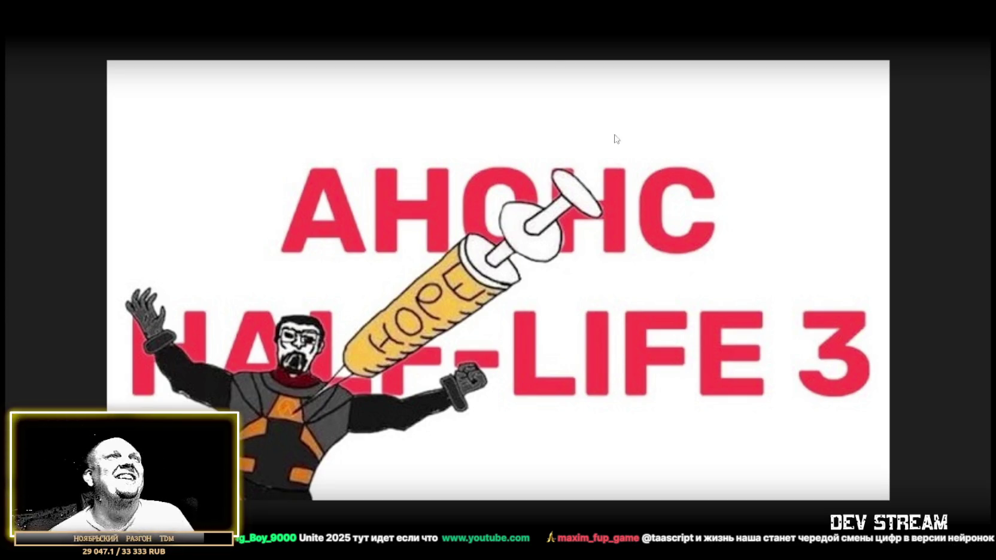
{"action": "key", "text": "Escape"}
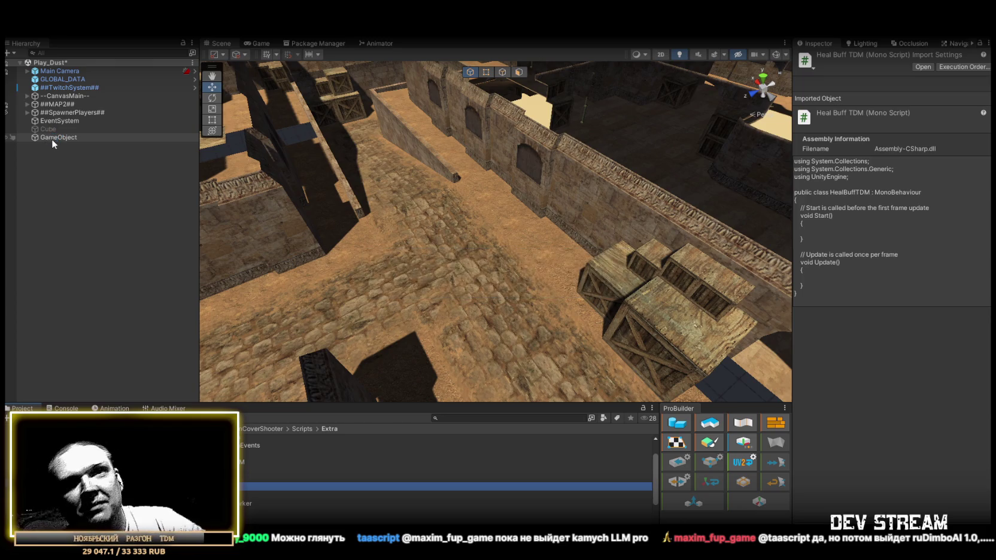
- Duplicate the armor buff object and swap GameObject (1)'s Armor Buff TDM for DamageBuffTDM
{"action": "left_click", "coordinate": [57, 138]}
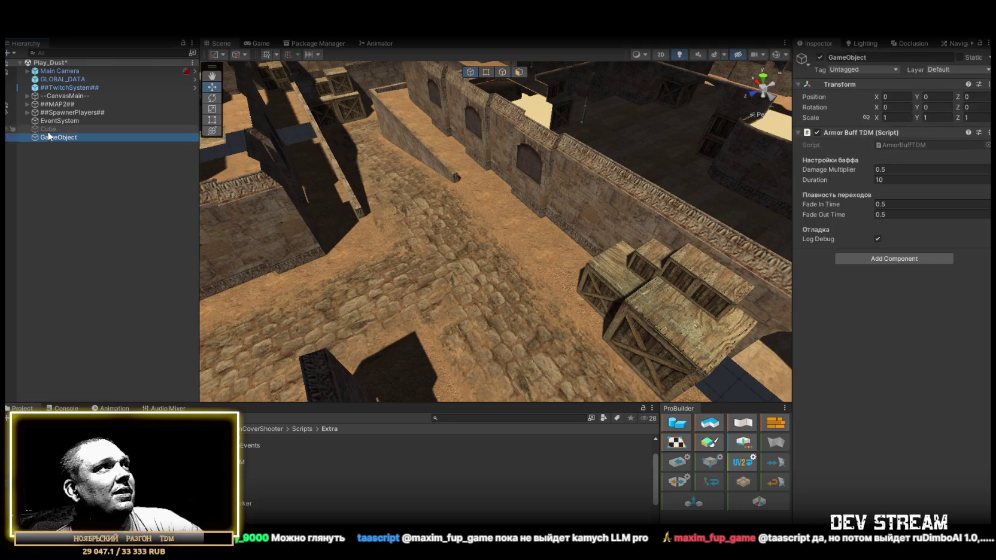
{"action": "key", "text": "ctrl+d"}
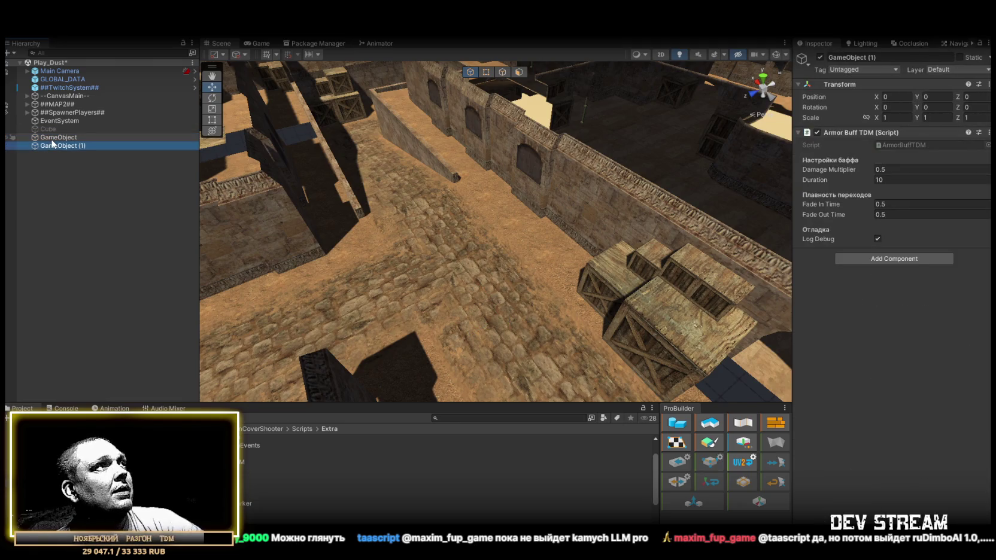
{"action": "left_click", "coordinate": [989, 133]}
{"action": "left_click", "coordinate": [903, 159]}
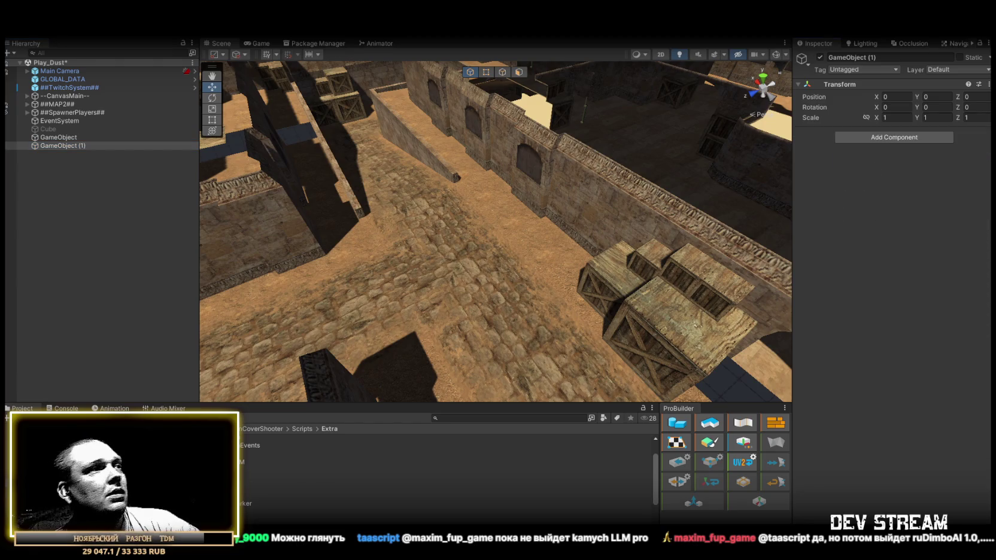
{"action": "mouse_move", "coordinate": [251, 489]}
{"action": "left_mouse_down"}
{"action": "mouse_move", "coordinate": [290, 455]}
{"action": "mouse_move", "coordinate": [918, 277]}
{"action": "left_mouse_up"}
- Duplicate GameObject (1) as GameObject (2) and replace its Damage Buff with HealBuffTDM
{"action": "left_click", "coordinate": [49, 146]}
{"action": "key", "text": "ctrl+d"}
{"action": "left_click", "coordinate": [989, 132]}
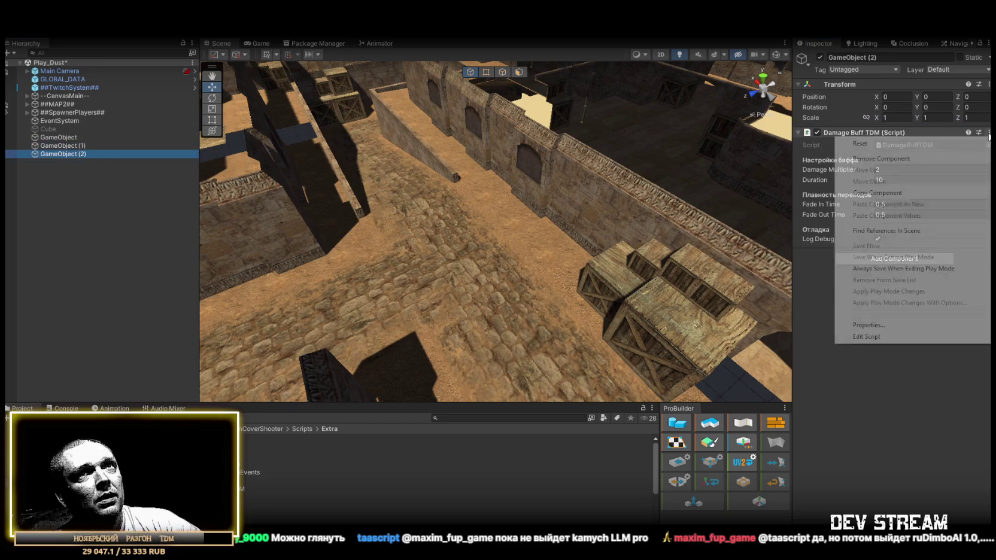
{"action": "left_click", "coordinate": [886, 157]}
{"action": "scroll", "coordinate": [260, 502], "scroll_direction": "down", "scroll_amount": 5}
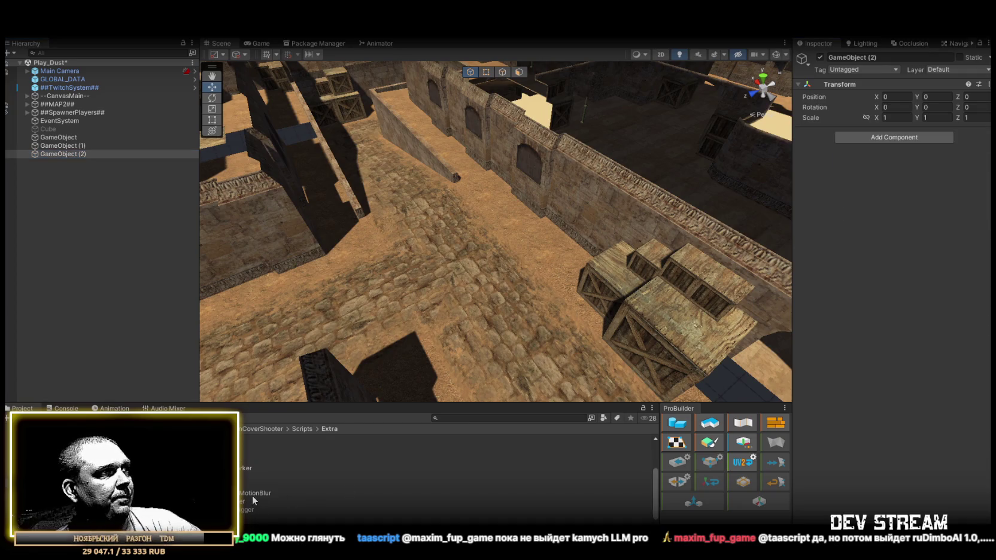
{"action": "scroll", "coordinate": [260, 478], "scroll_direction": "up", "scroll_amount": 2}
{"action": "mouse_move", "coordinate": [257, 473]}
{"action": "left_mouse_down"}
{"action": "mouse_move", "coordinate": [859, 308]}
{"action": "mouse_move", "coordinate": [868, 280]}
{"action": "left_mouse_up"}
- Enable Heal Buff debug logging, set Fade In and Fade Out Time to 1, and select all three buffs
{"action": "left_click", "coordinate": [877, 238]}
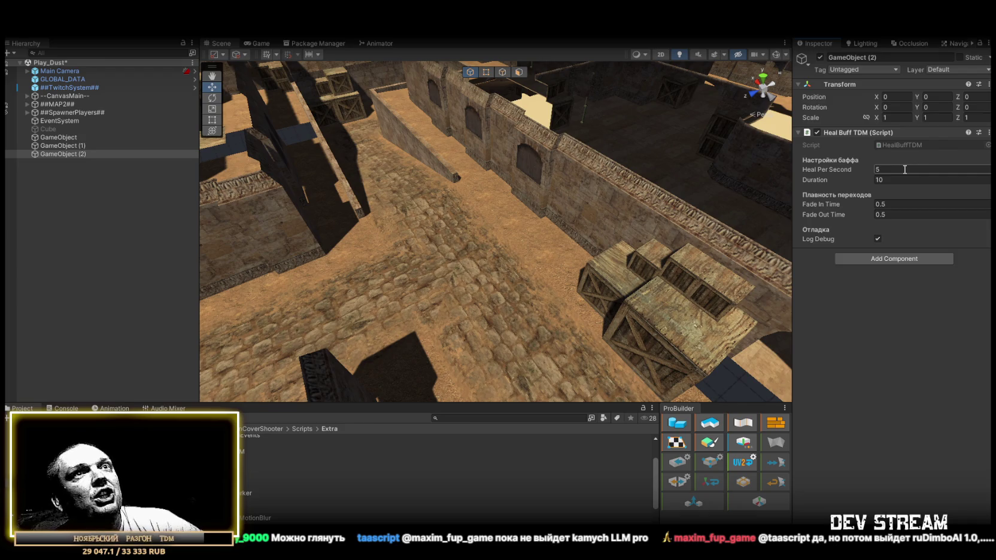
{"action": "left_click", "coordinate": [901, 204]}
{"action": "type", "text": "1"}
{"action": "left_click", "coordinate": [901, 214]}
{"action": "type", "text": "1"}
{"action": "left_click", "coordinate": [82, 138], "text": "shift"}
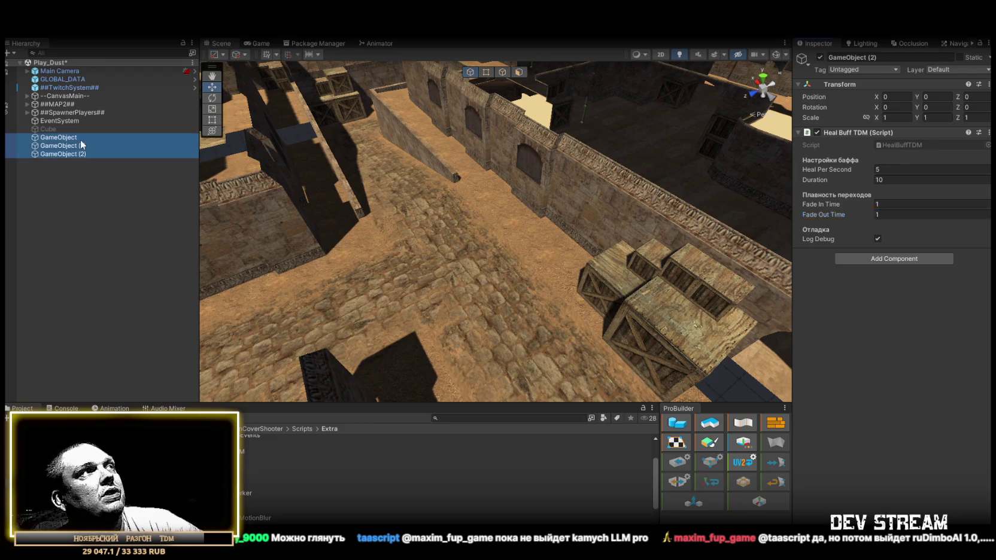
- Set Fade In Time and Fade Out Time to 1 on both the damage buff and the armor buff
{"action": "left_click", "coordinate": [75, 146]}
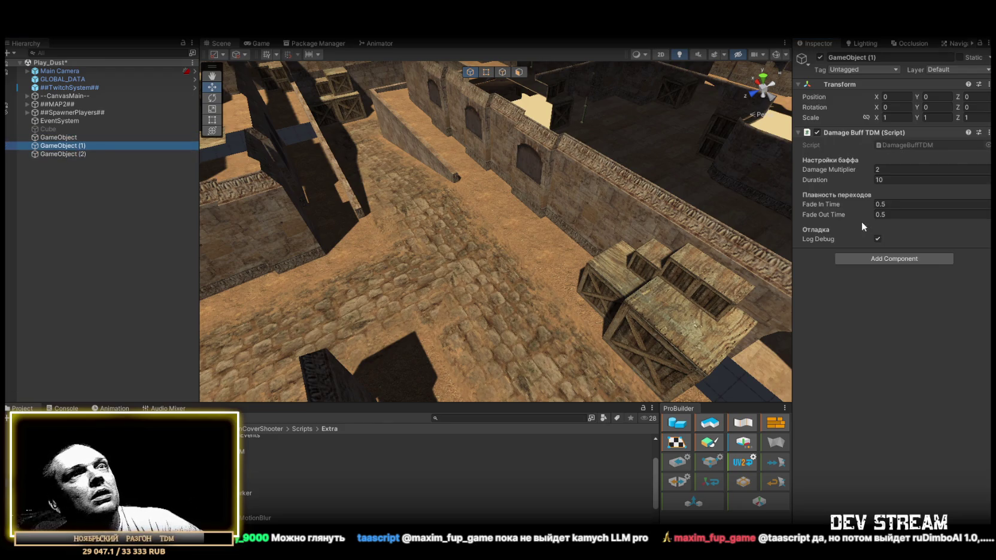
{"action": "left_click", "coordinate": [901, 205]}
{"action": "type", "text": "1"}
{"action": "left_click", "coordinate": [901, 214]}
{"action": "type", "text": "1"}
{"action": "left_click", "coordinate": [60, 137]}
{"action": "left_click", "coordinate": [934, 204]}
{"action": "type", "text": "1"}
{"action": "left_click", "coordinate": [937, 214]}
{"action": "type", "text": "1"}
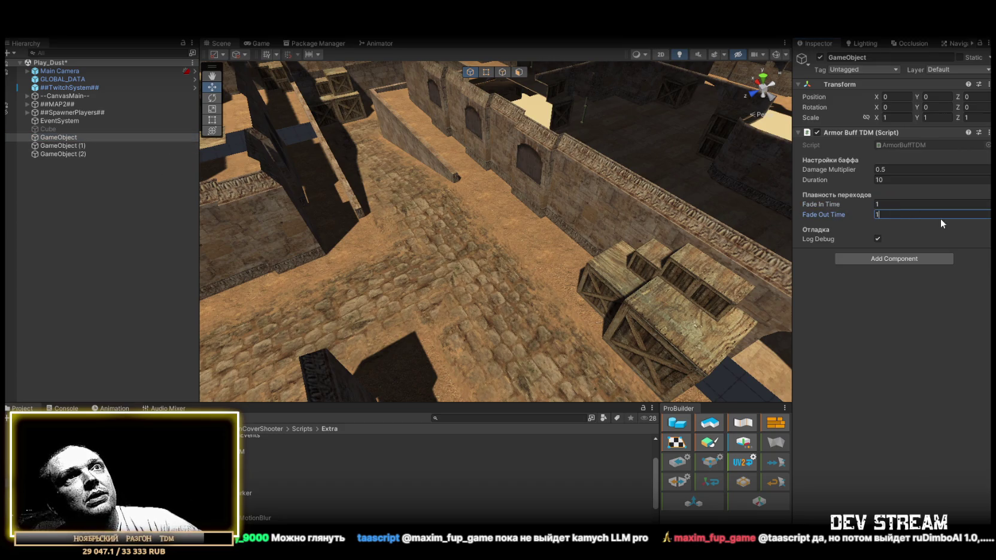
{"action": "left_click", "coordinate": [868, 321]}
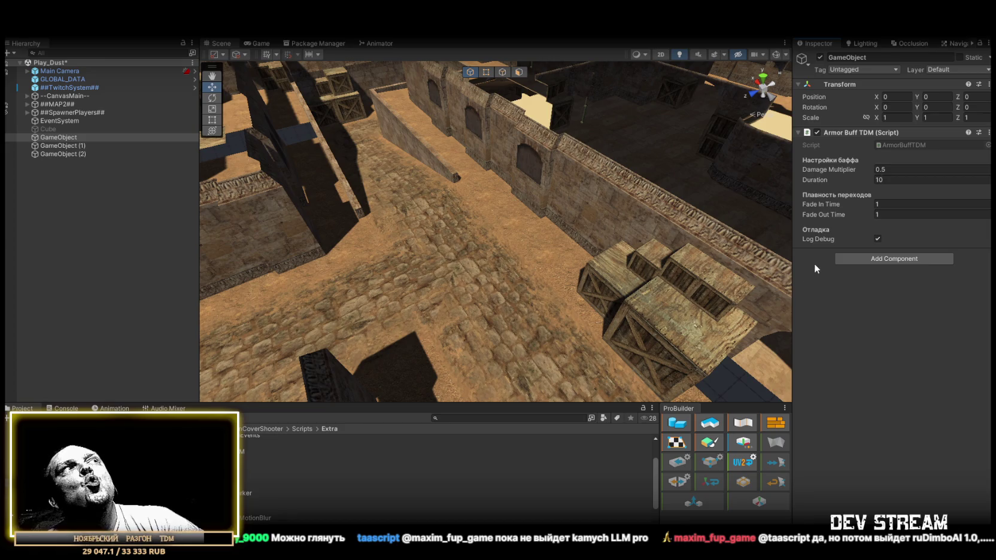
- Rename the armor buff object to ArmorBuff
{"action": "left_click", "coordinate": [71, 139]}
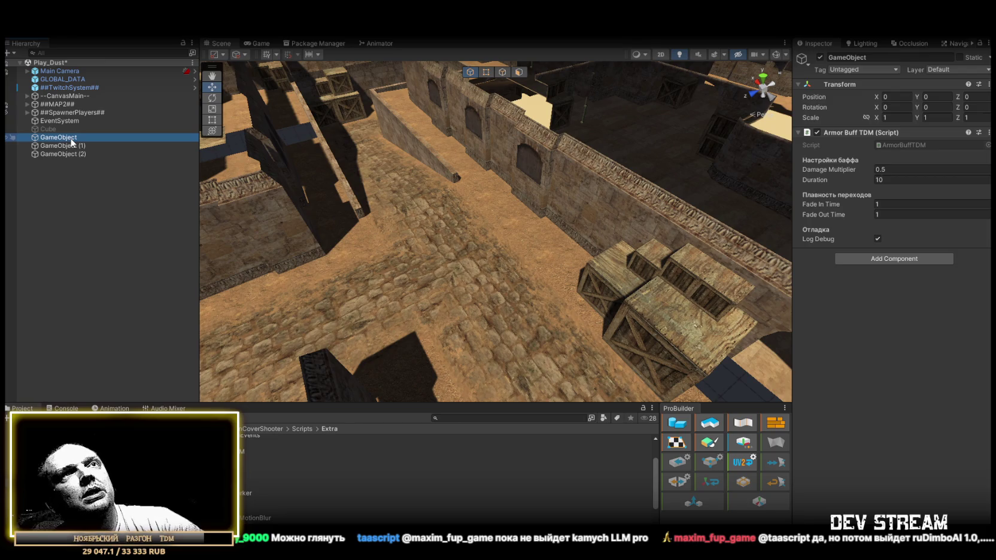
{"action": "left_click", "coordinate": [72, 139]}
{"action": "type", "text": "Фкьщ"}
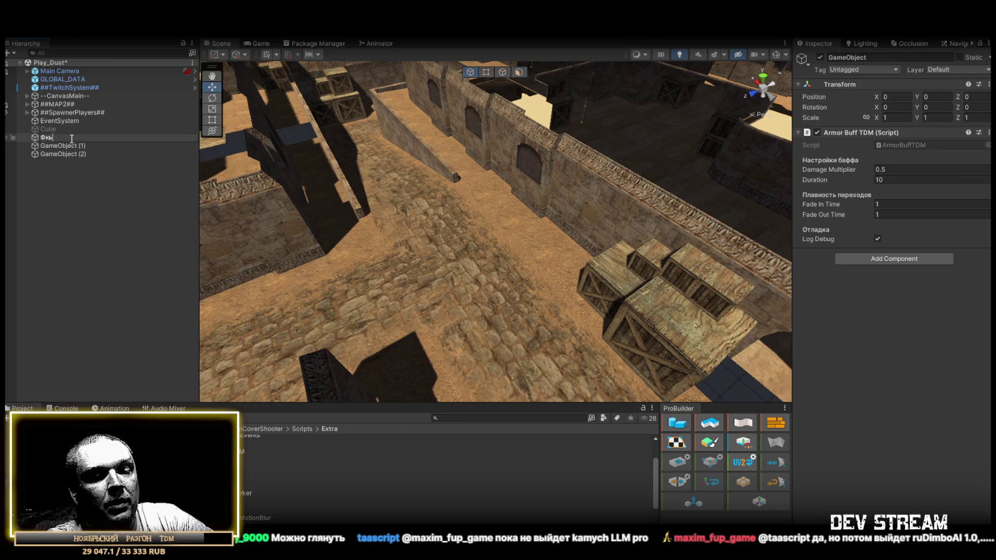
{"action": "key", "text": "BackSpace"}
{"action": "key", "text": "BackSpace"}
{"action": "key", "text": "BackSpace"}
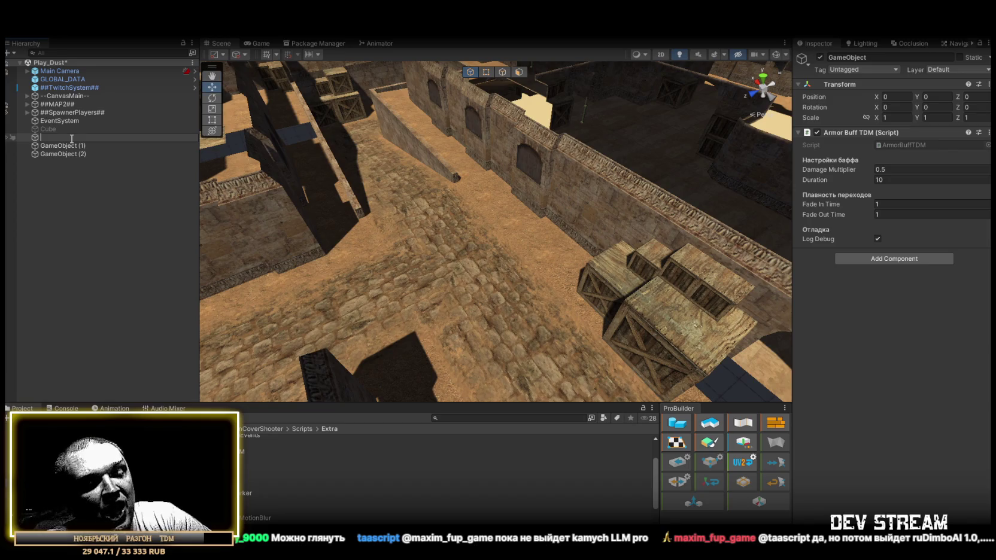
{"action": "type", "text": "ArmorBuff"}
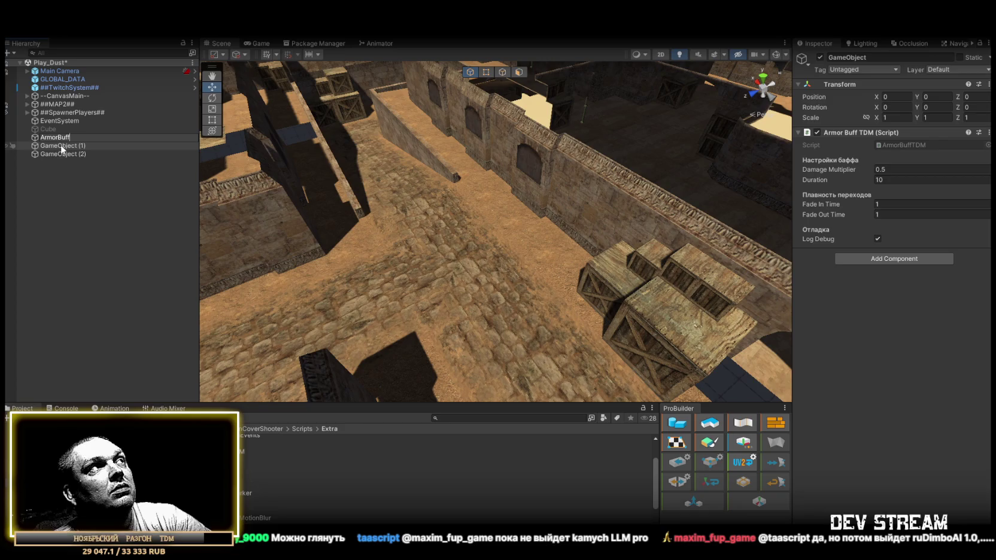
{"action": "key", "text": "Return"}
- Duplicate ArmorBuff as ArmorDeBuff with Damage Multiplier 2, placed right below the original
{"action": "key", "text": "ctrl+d"}
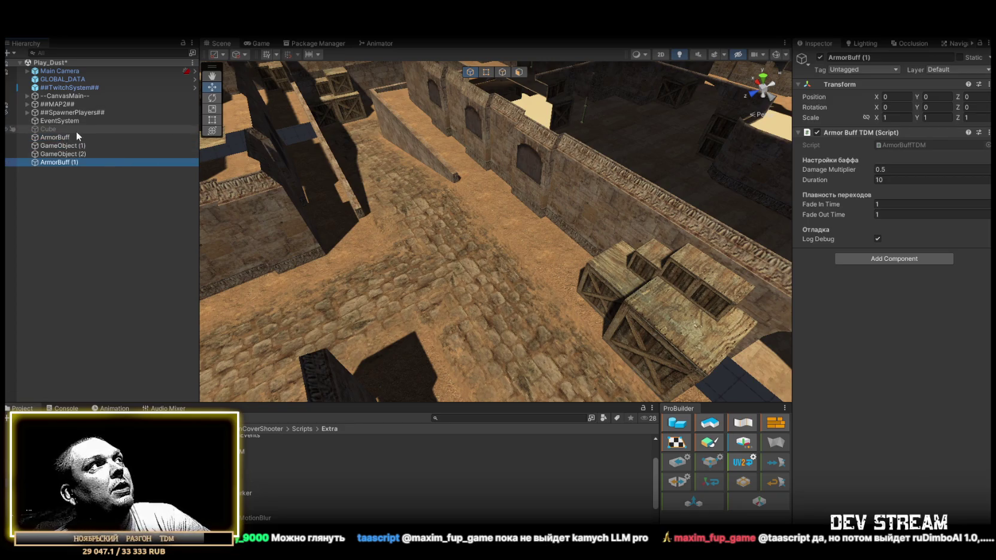
{"action": "left_click", "coordinate": [61, 138]}
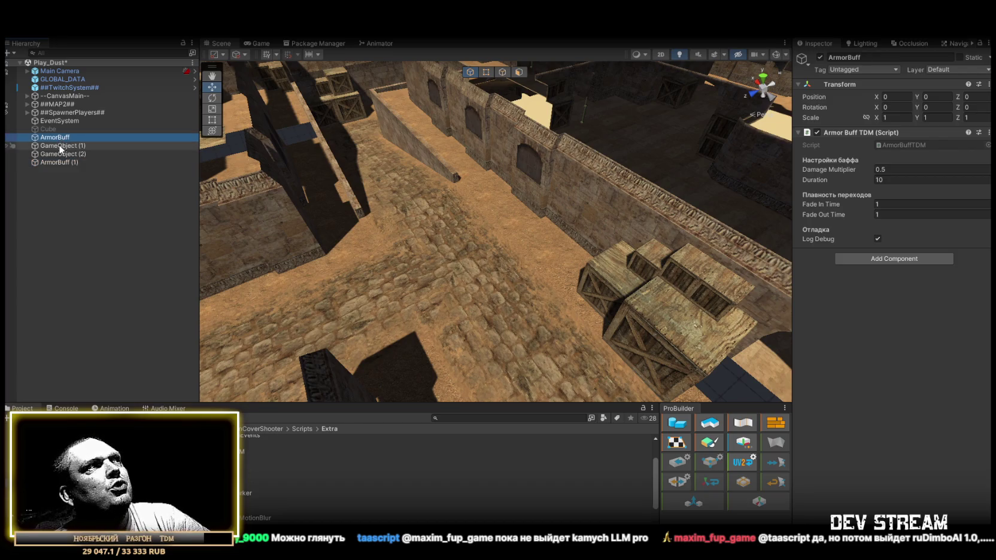
{"action": "left_click", "coordinate": [58, 162]}
{"action": "left_click", "coordinate": [896, 167]}
{"action": "type", "text": "2"}
{"action": "left_click", "coordinate": [65, 163]}
{"action": "left_click_drag", "start_coordinate": [63, 137], "coordinate": [62, 141]}
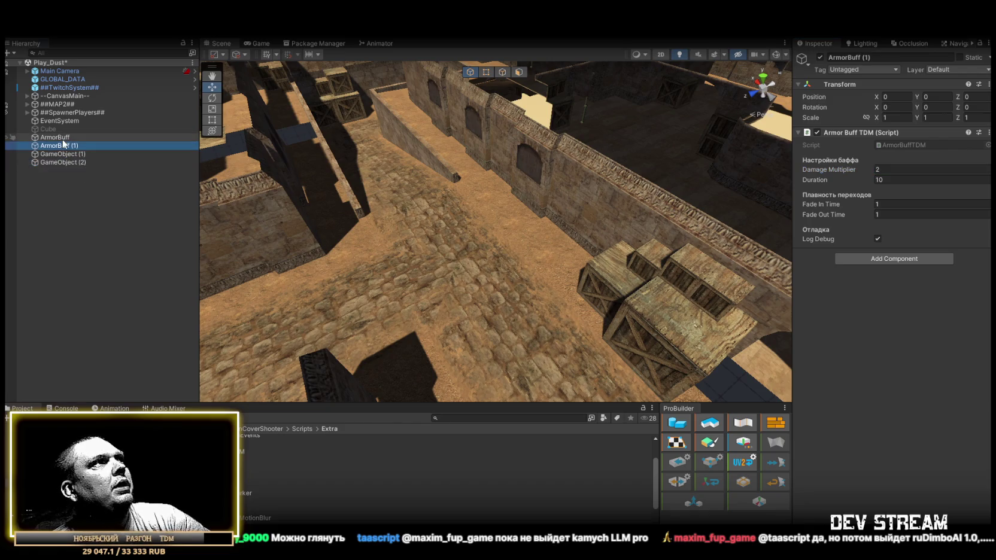
{"action": "type", "text": "e"}
{"action": "left_click", "coordinate": [99, 145]}
{"action": "key", "text": "BackSpace"}
{"action": "key", "text": "BackSpace"}
{"action": "key", "text": "BackSpace"}
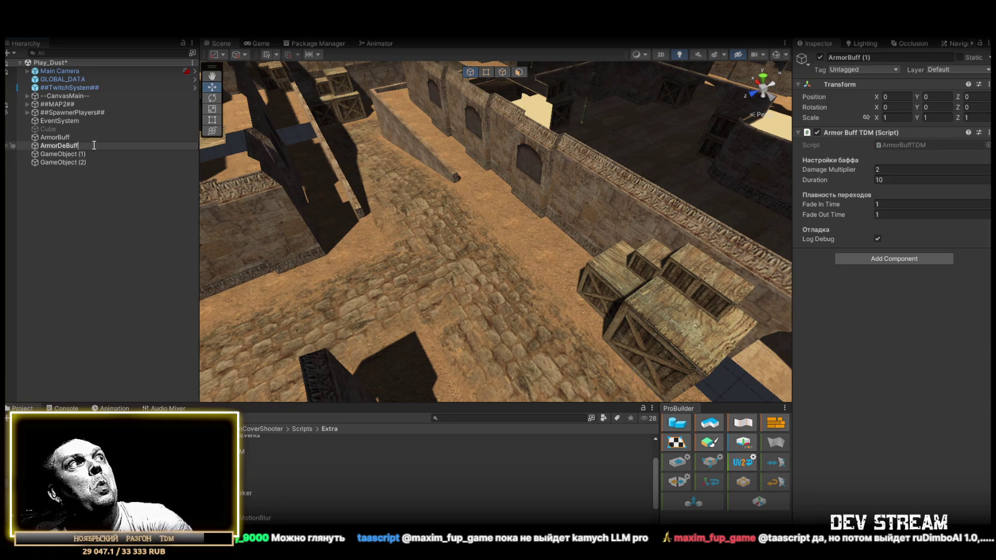
{"action": "key", "text": "Return"}
- Duplicate the damage buff object and rename the original DamageBuff
{"action": "left_click", "coordinate": [63, 155]}
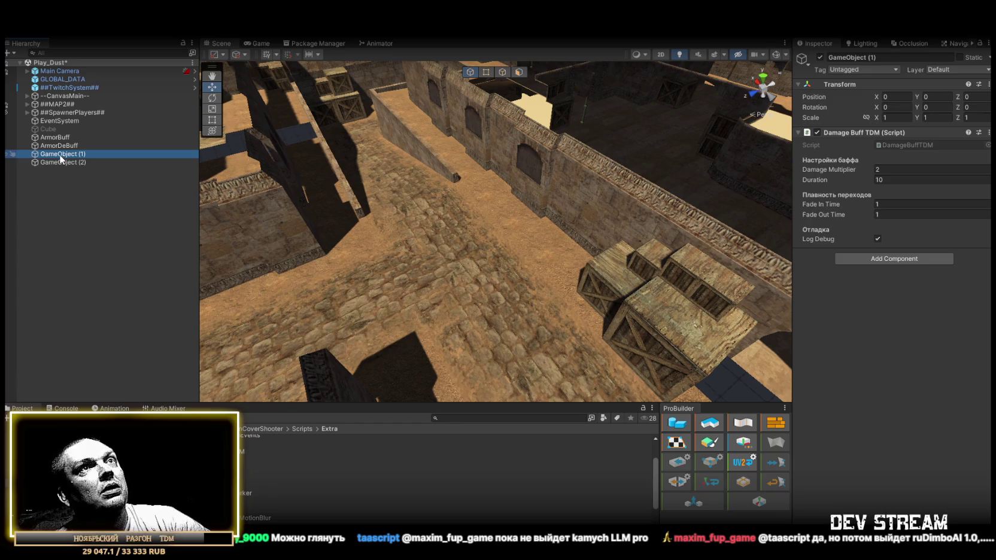
{"action": "key", "text": "ctrl+d"}
{"action": "left_click_drag", "start_coordinate": [56, 166], "coordinate": [71, 156]}
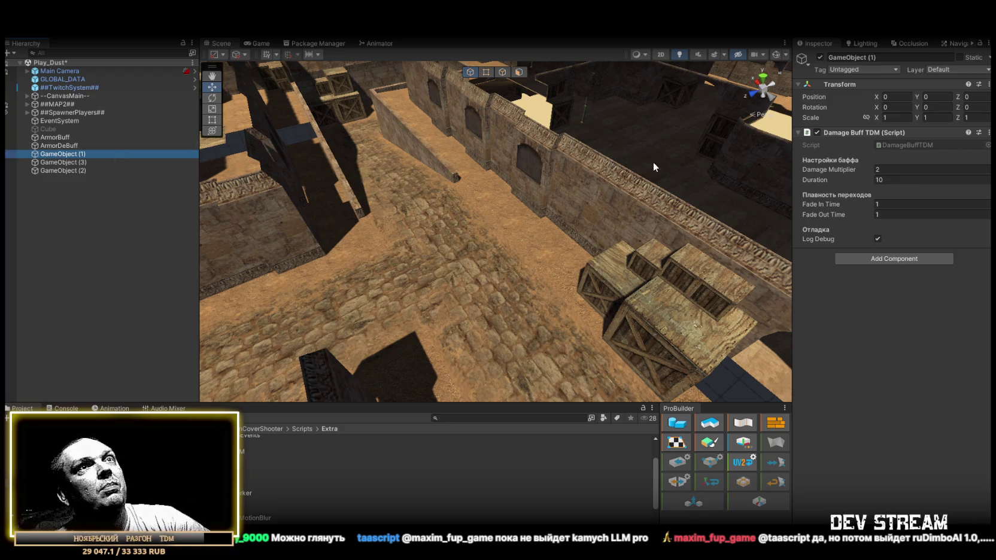
{"action": "left_click", "coordinate": [61, 155]}
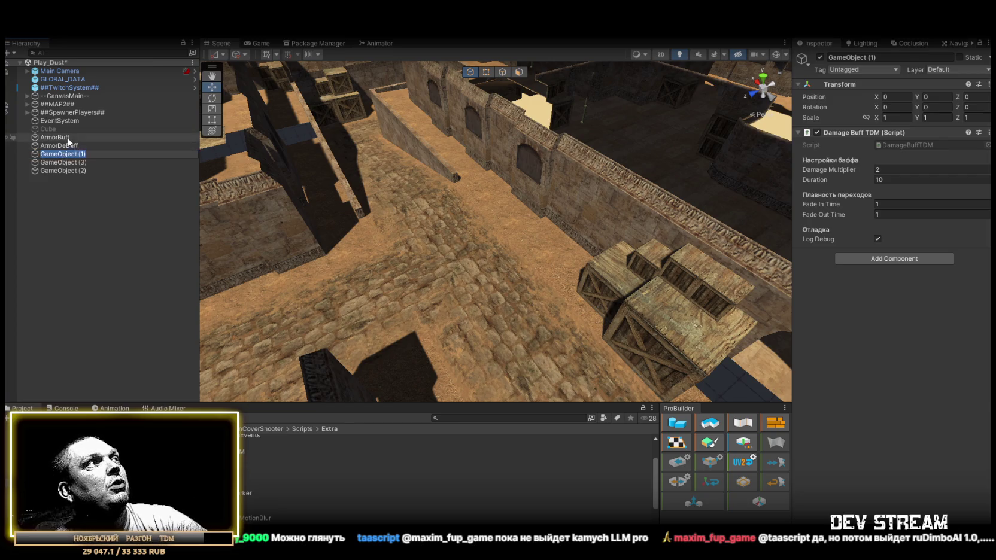
{"action": "type", "text": "Dama"}
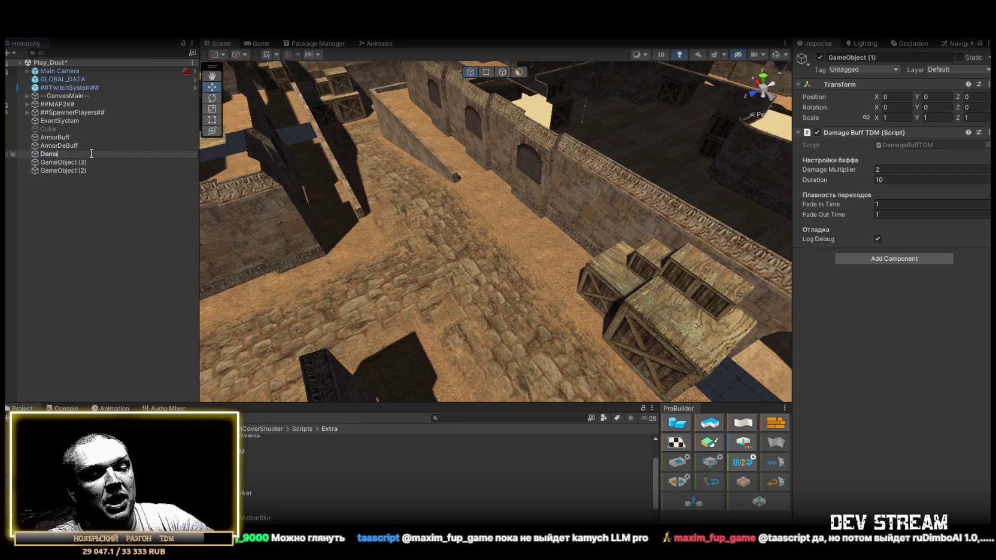
{"action": "type", "text": "geBuff"}
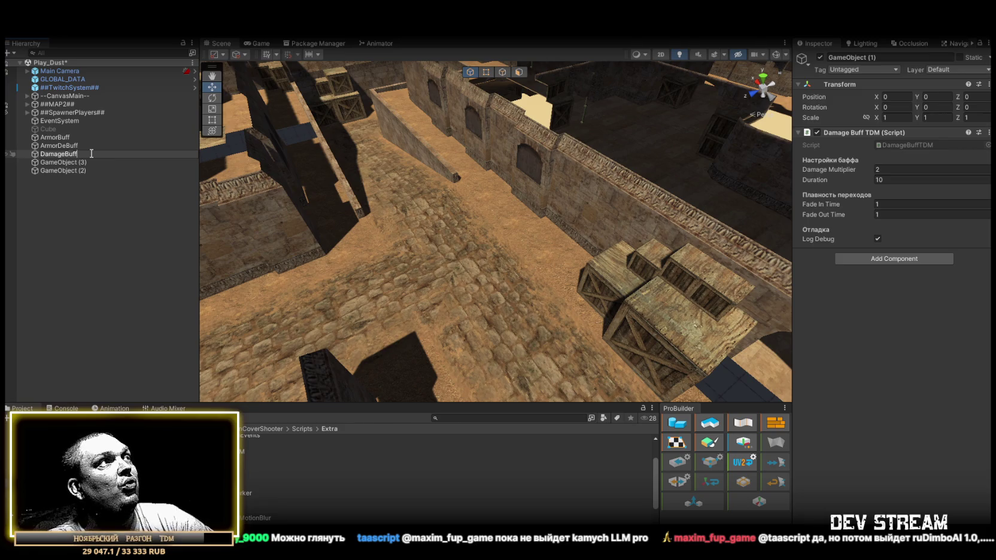
{"action": "key", "text": "ctrl+a"}
{"action": "key", "text": "ctrl+c"}
- Rename the damage buff copy to DamageDeBuff
{"action": "left_click", "coordinate": [73, 163]}
{"action": "left_click", "coordinate": [64, 163]}
{"action": "key", "text": "ctrl+v"}
{"action": "left_click", "coordinate": [64, 163]}
{"action": "type", "text": "D"}
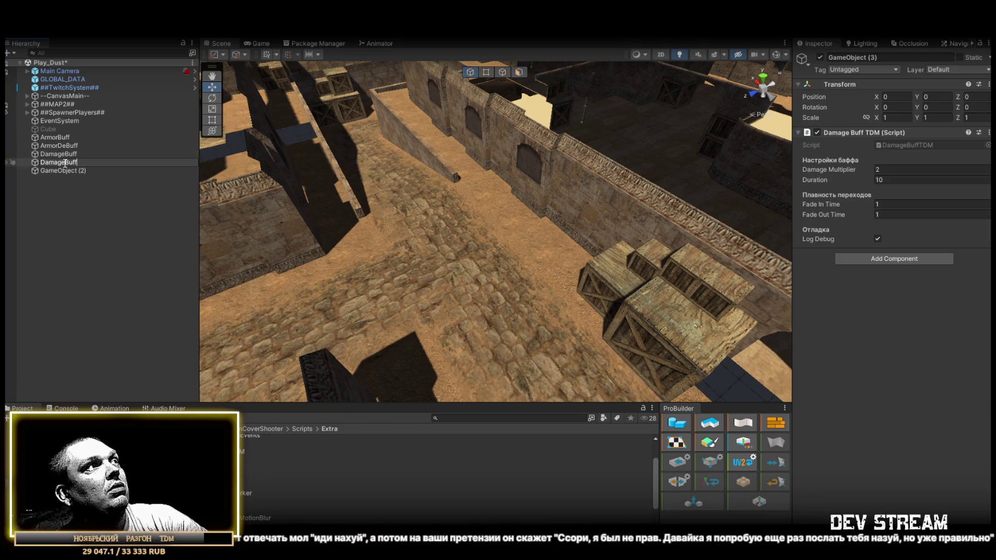
{"action": "type", "text": "e"}
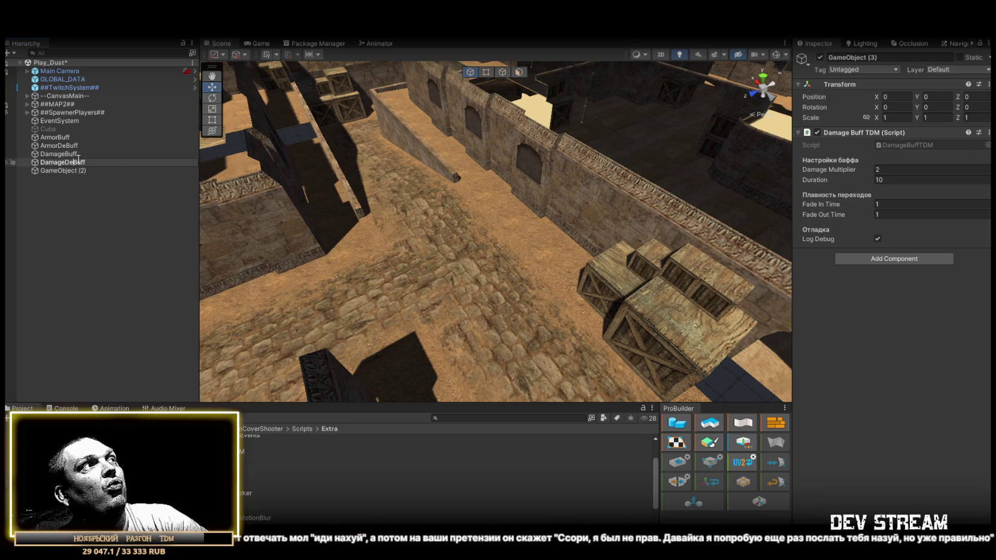
{"action": "left_click", "coordinate": [77, 154]}
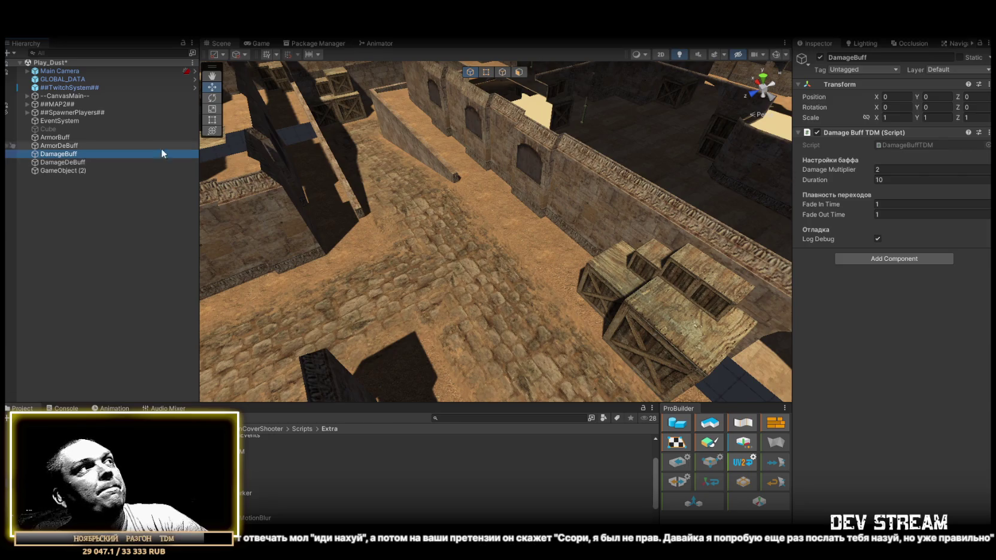
- Give DamageDeBuff multiplier 0.5, and set Duration 15 on both damage and both armor buffs
{"action": "left_click", "coordinate": [80, 162]}
{"action": "left_click", "coordinate": [887, 170]}
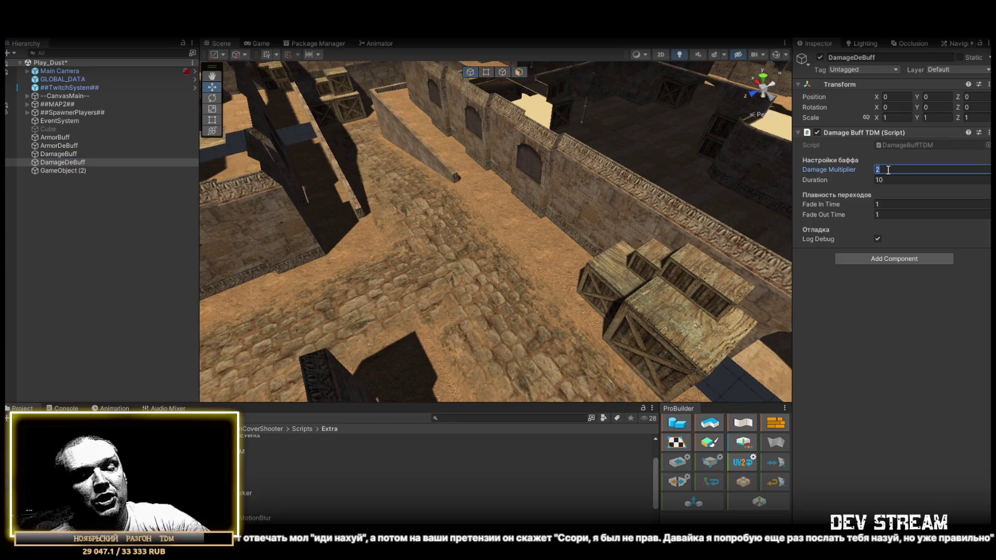
{"action": "type", "text": ",5"}
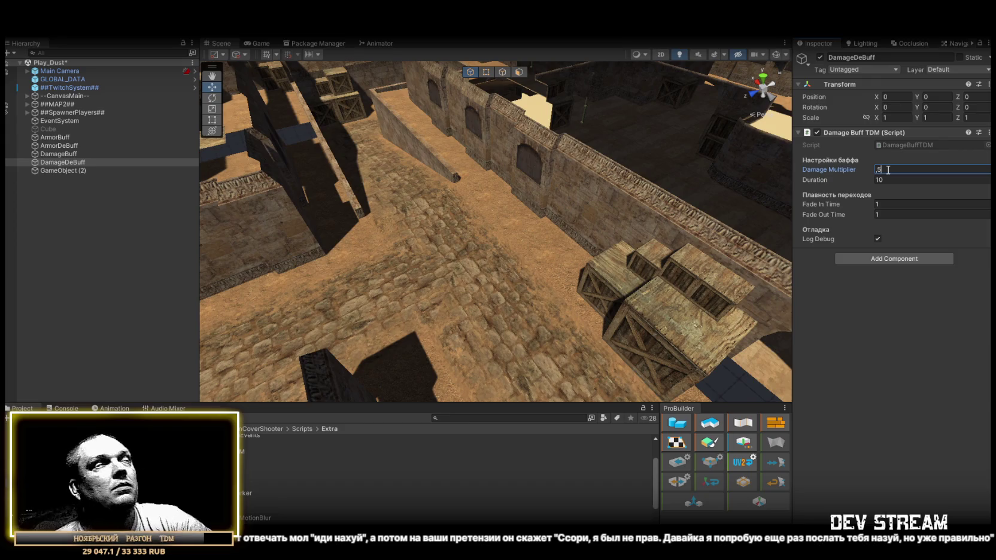
{"action": "left_click", "coordinate": [90, 153], "text": "ctrl"}
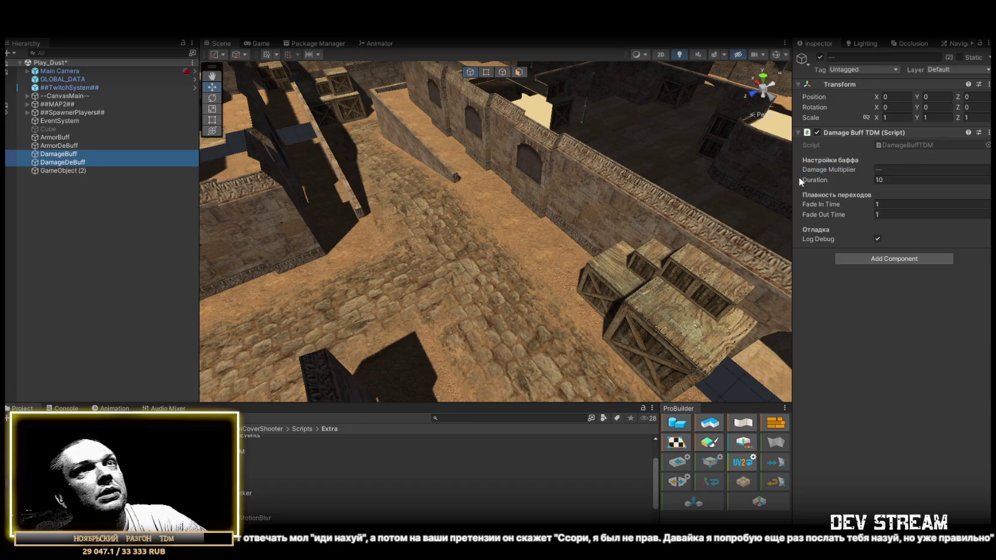
{"action": "left_click", "coordinate": [899, 180]}
{"action": "type", "text": "15"}
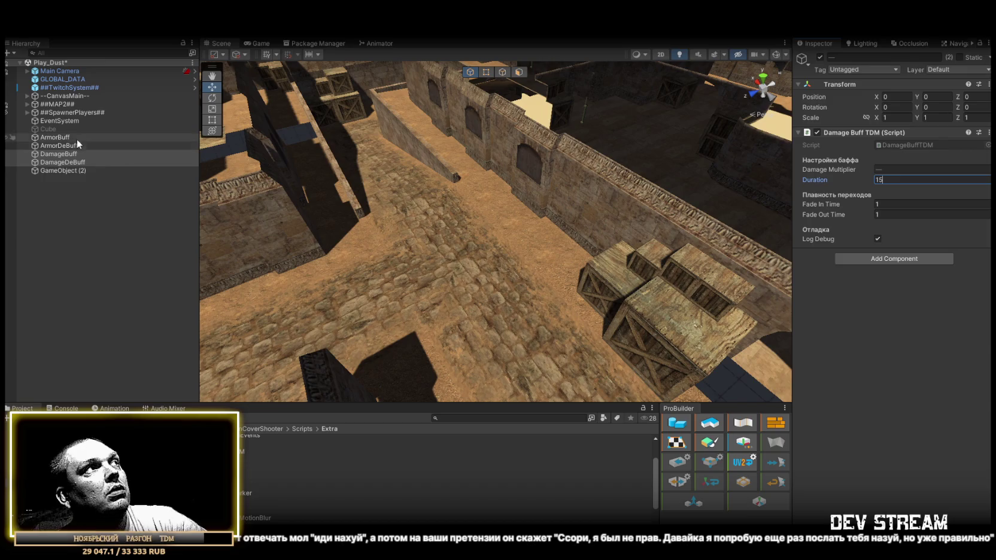
{"action": "left_click", "coordinate": [75, 137]}
{"action": "left_click", "coordinate": [72, 145], "text": "ctrl"}
{"action": "left_click", "coordinate": [898, 179]}
{"action": "type", "text": "15"}
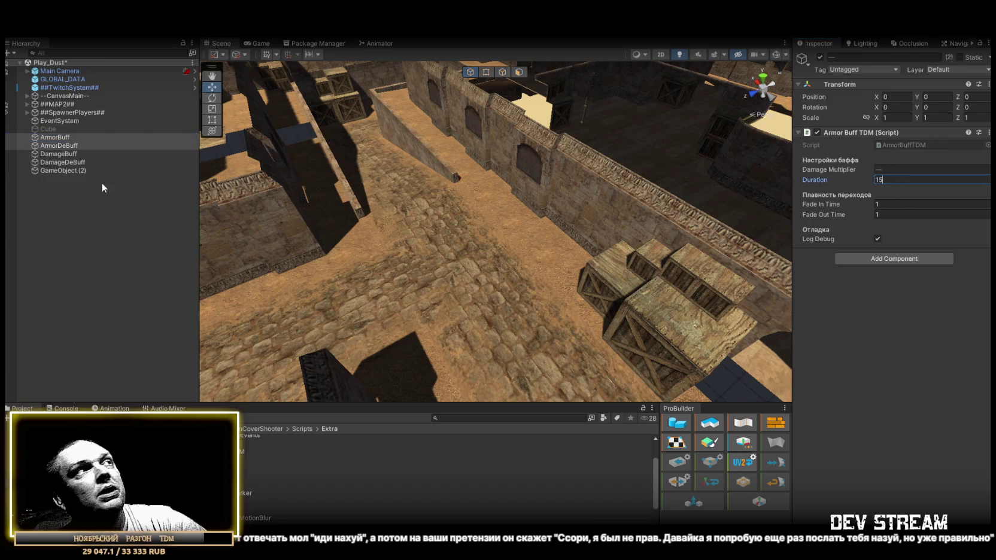
- Set GameObject (2)'s heal buff to 10 Heal Per Second and Duration 6
{"action": "left_click", "coordinate": [60, 171]}
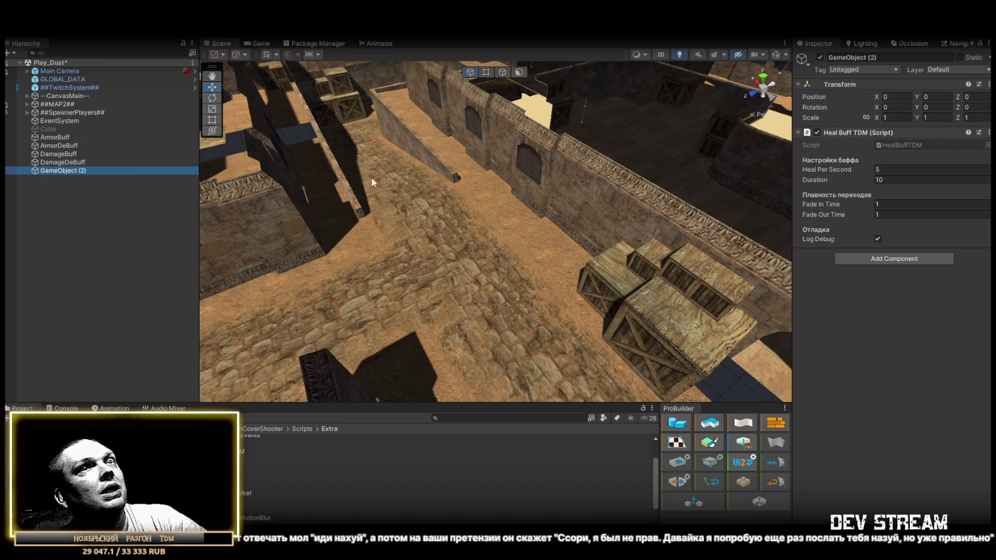
{"action": "left_click", "coordinate": [911, 170]}
{"action": "type", "text": "1"}
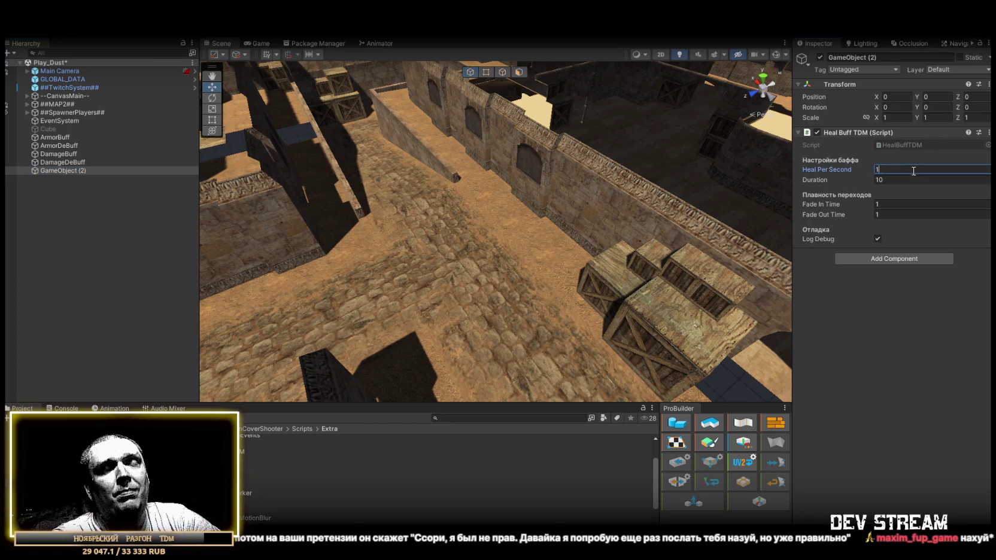
{"action": "type", "text": "0"}
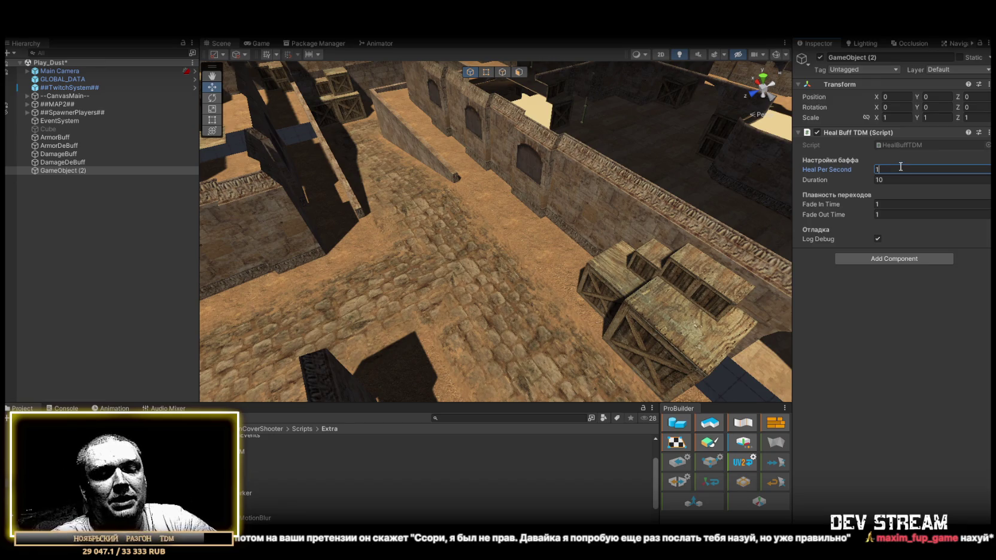
{"action": "left_click", "coordinate": [888, 180]}
{"action": "type", "text": "6"}
{"action": "left_click", "coordinate": [62, 170]}
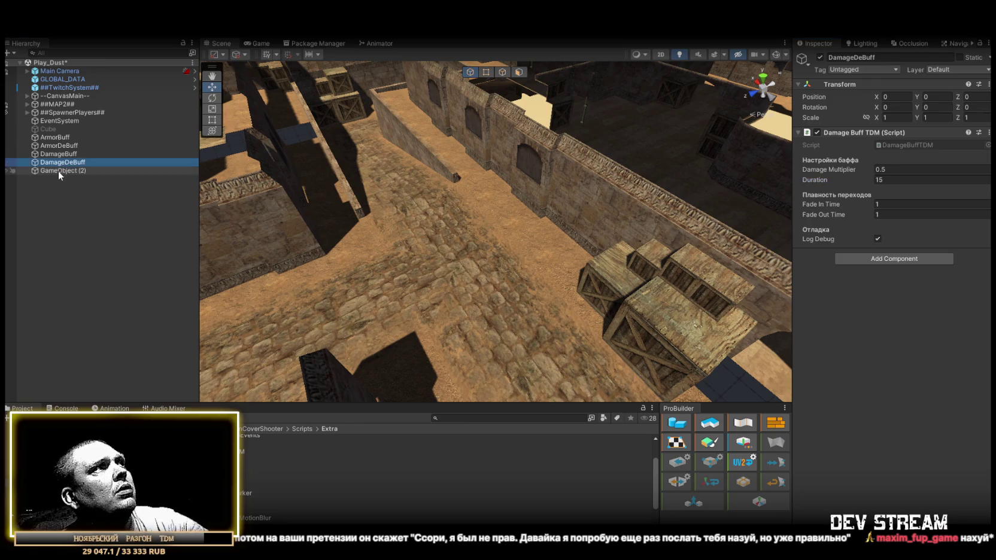
- Rename the heal object HealBuff and duplicate it as HealDeBuff
{"action": "type", "text": "Heal"}
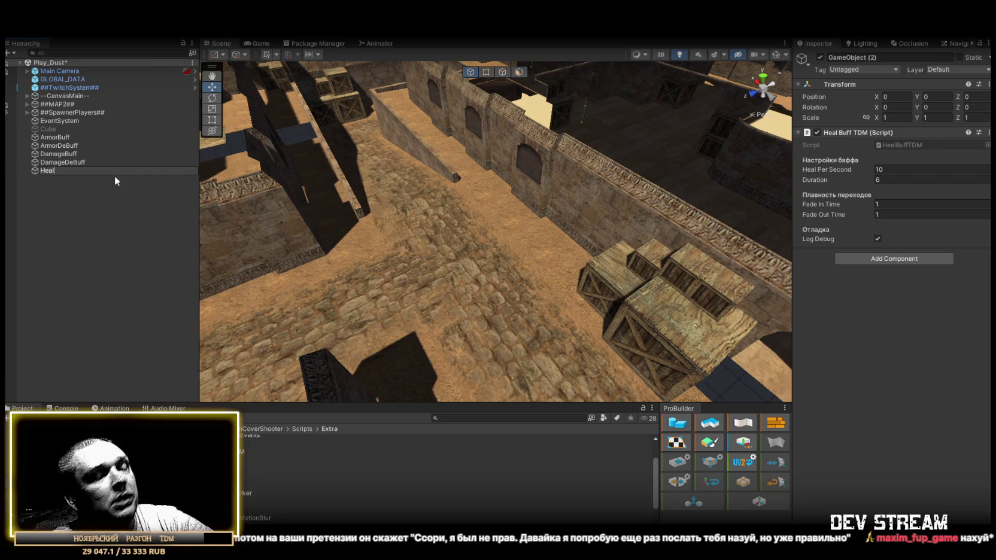
{"action": "type", "text": "Buff"}
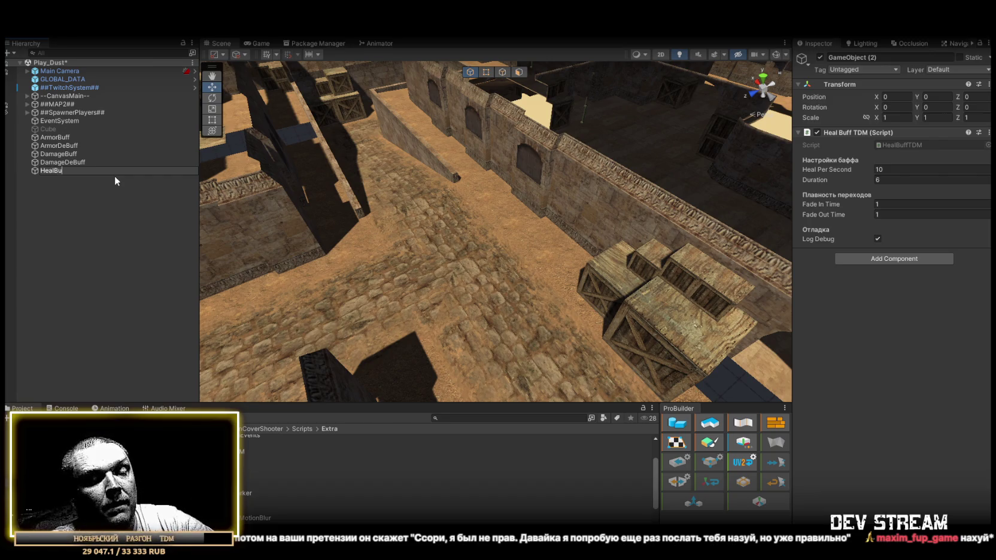
{"action": "key", "text": "Return"}
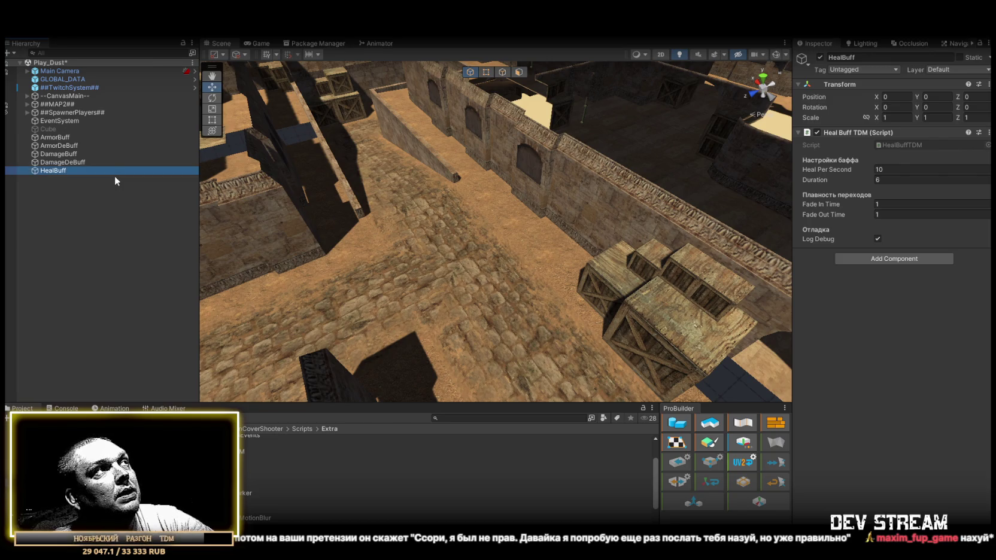
{"action": "key", "text": "ctrl+d"}
{"action": "key", "text": "F2"}
{"action": "key", "text": "End"}
{"action": "key", "text": "BackSpace"}
{"action": "key", "text": "BackSpace"}
{"action": "key", "text": "BackSpace"}
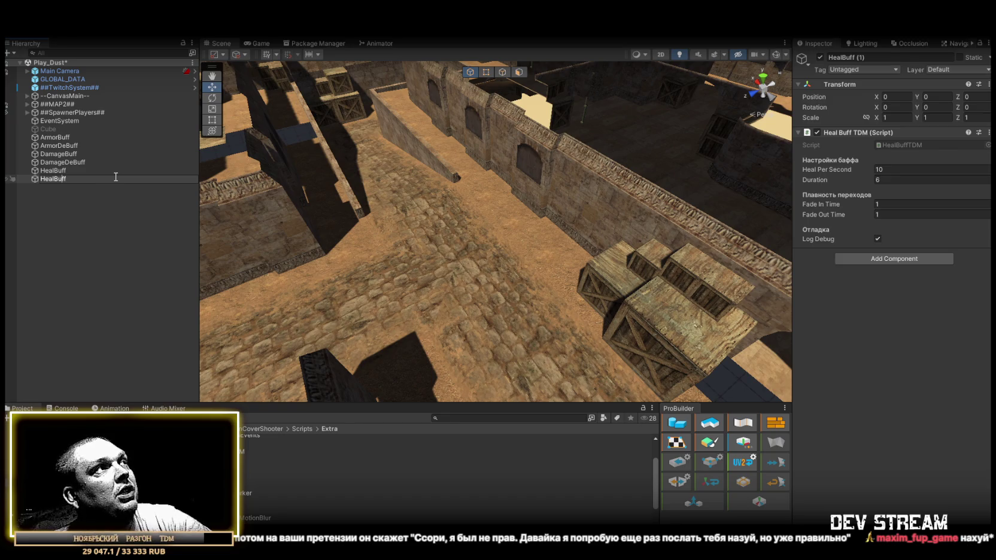
{"action": "type", "text": "De"}
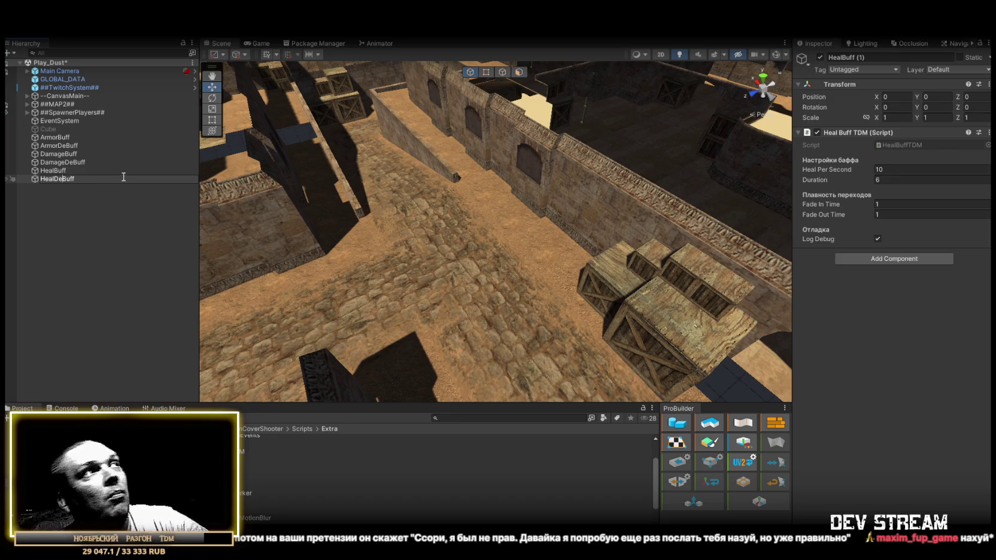
{"action": "left_click", "coordinate": [76, 219]}
- Give HealDeBuff 3 Heal Per Second and a Duration of 15
{"action": "left_click", "coordinate": [73, 179]}
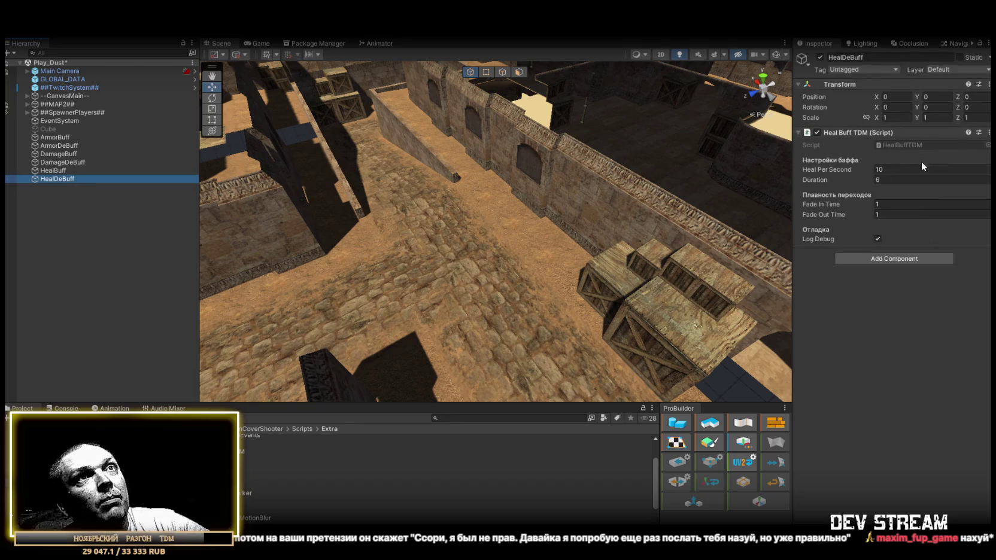
{"action": "left_click", "coordinate": [898, 172]}
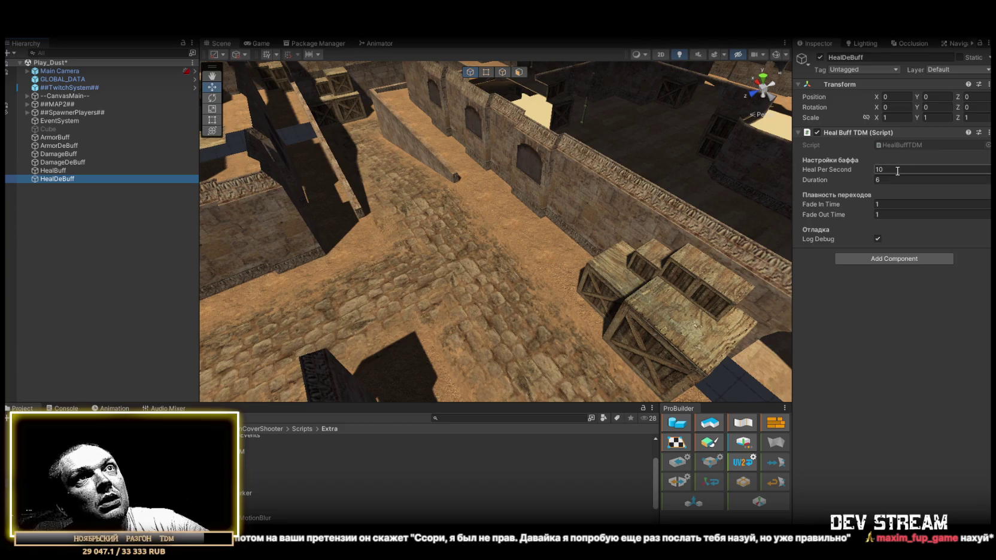
{"action": "left_click", "coordinate": [896, 180]}
{"action": "left_click", "coordinate": [896, 171]}
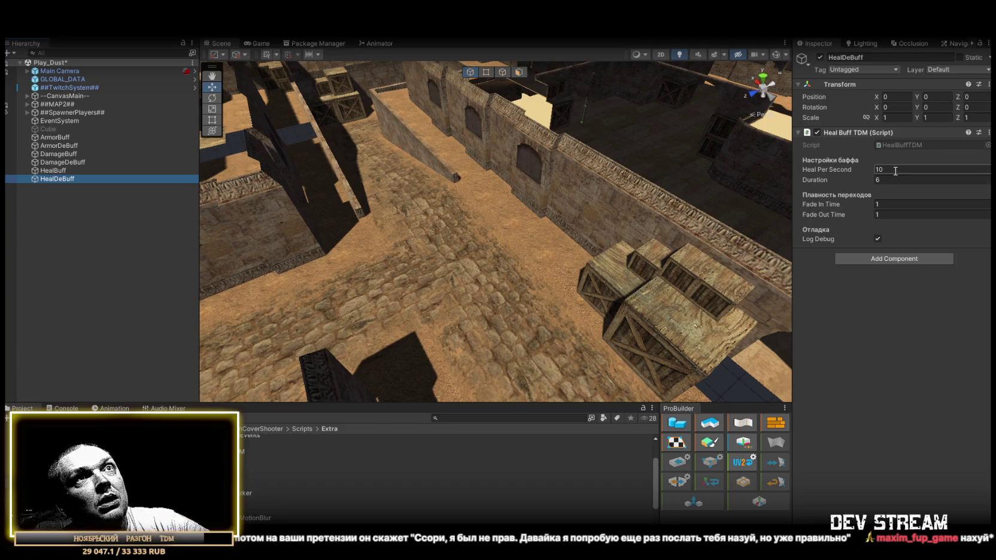
{"action": "left_click", "coordinate": [890, 180]}
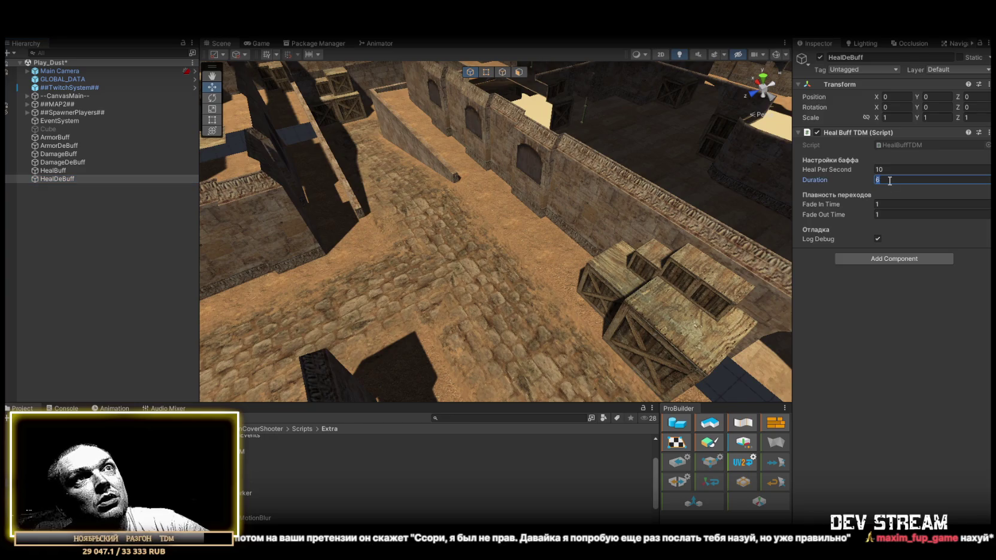
{"action": "left_click", "coordinate": [895, 169]}
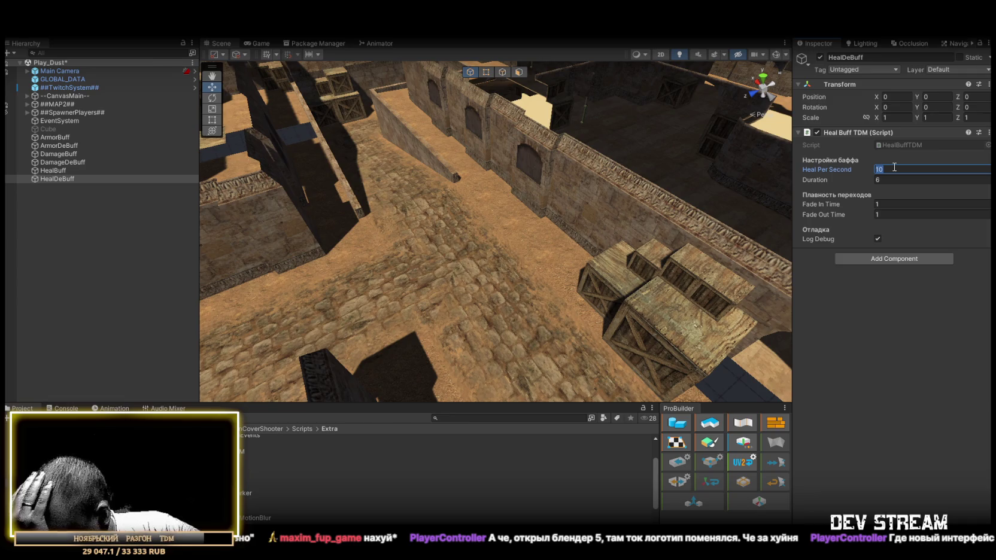
{"action": "left_click", "coordinate": [890, 179]}
{"action": "type", "text": "15"}
{"action": "left_click", "coordinate": [892, 169]}
{"action": "type", "text": "3"}
{"action": "key", "text": "Return"}
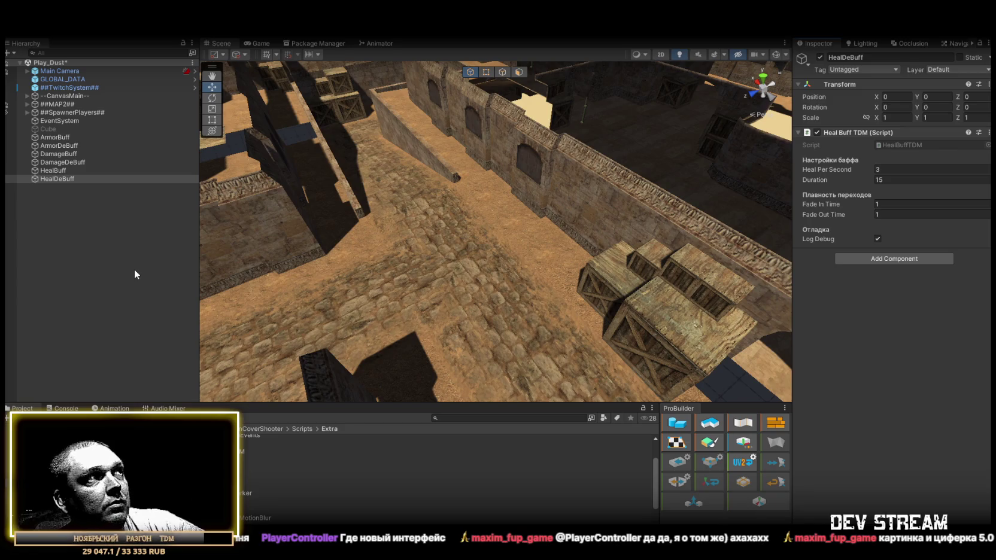
- Open the FXprefabs folder and select ArmorBuff through HealDeBuff, viewing them from above
{"action": "left_click", "coordinate": [60, 140]}
{"action": "left_click", "coordinate": [61, 181], "text": "shift"}
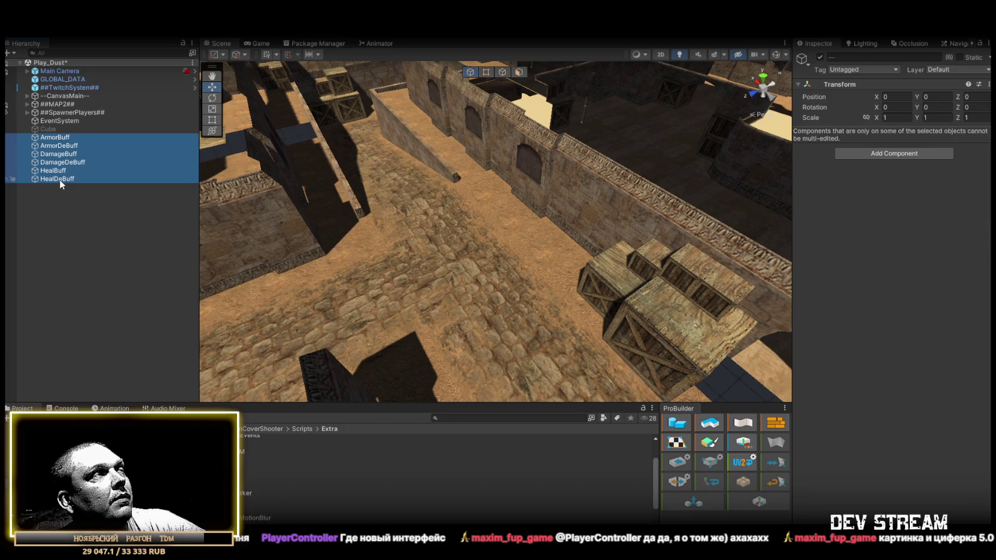
{"action": "left_click", "coordinate": [61, 180]}
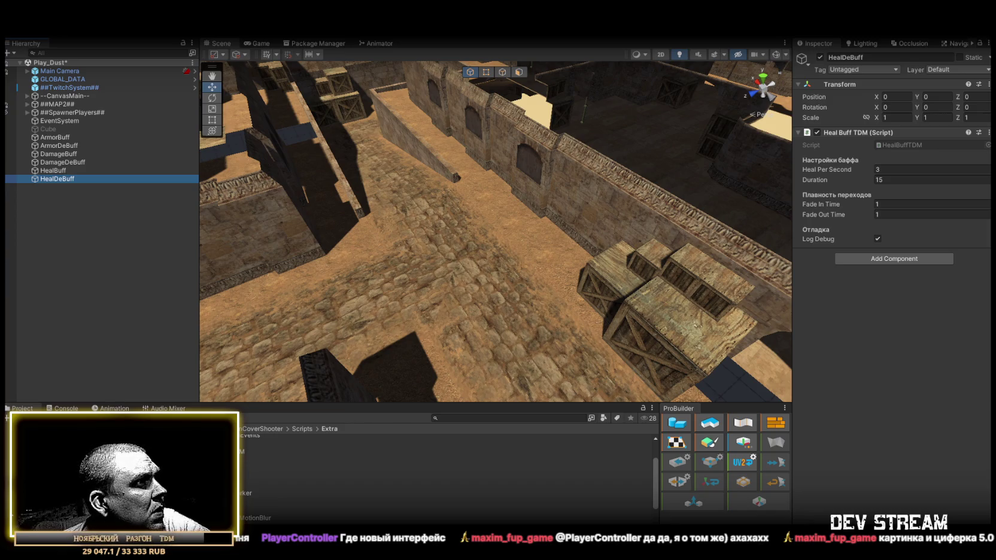
{"action": "left_click", "coordinate": [120, 467]}
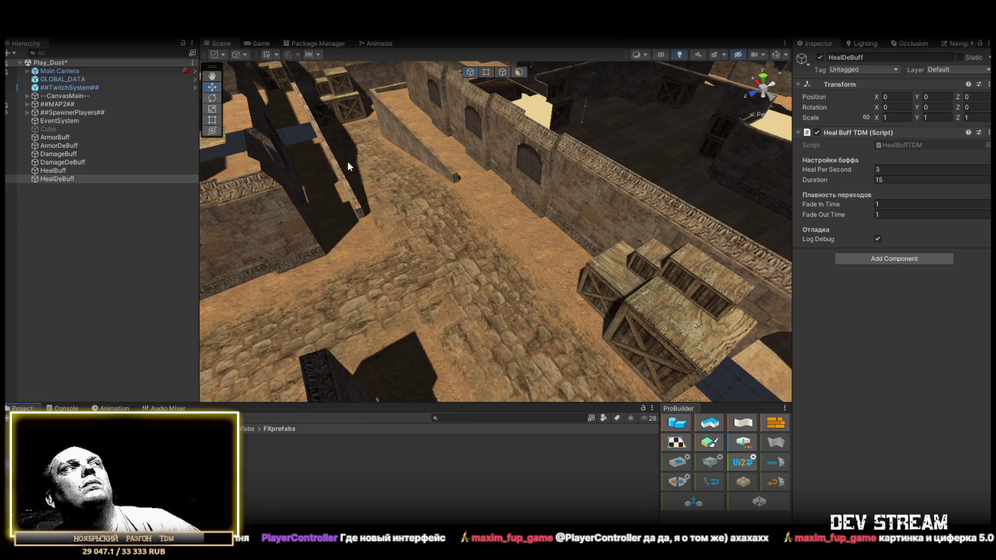
{"action": "left_click", "coordinate": [54, 138]}
{"action": "left_click", "coordinate": [60, 178], "text": "shift"}
{"action": "mouse_move", "coordinate": [416, 244]}
{"action": "left_mouse_down"}
{"action": "mouse_move", "coordinate": [298, 216]}
{"action": "mouse_move", "coordinate": [24, 299]}
{"action": "mouse_move", "coordinate": [396, 282]}
{"action": "mouse_move", "coordinate": [567, 195]}
{"action": "mouse_move", "coordinate": [345, 307]}
{"action": "mouse_move", "coordinate": [353, 302]}
{"action": "left_mouse_up"}
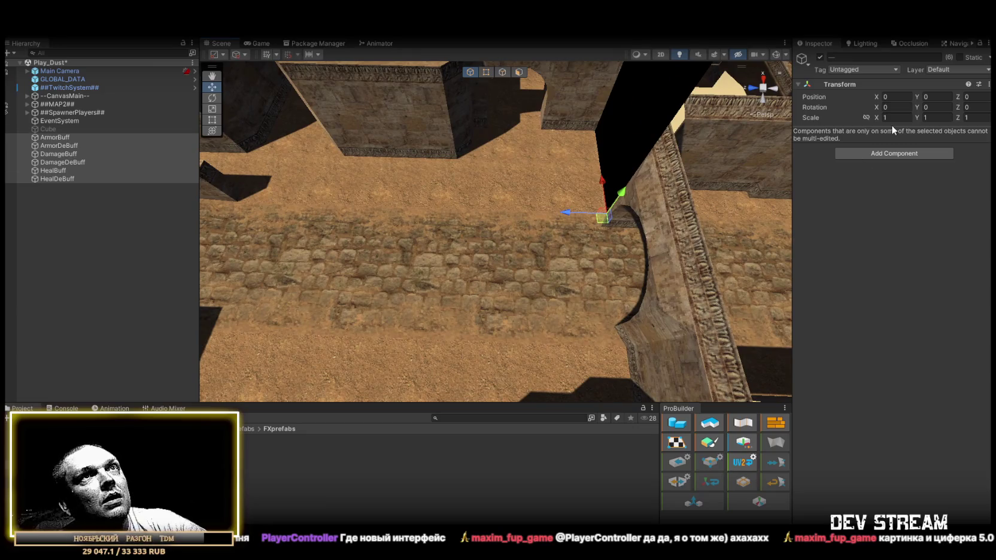
- Set the buffs' Position X to 0 and stagger them along Z, using values 4 and 5
{"action": "type", "text": "10"}
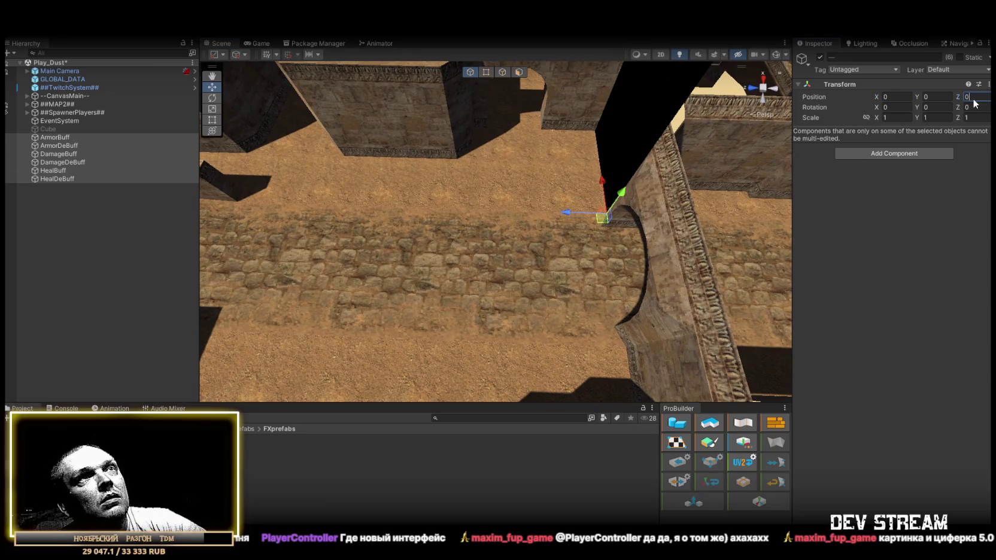
{"action": "type", "text": "1"}
{"action": "left_click", "coordinate": [54, 137], "text": "ctrl"}
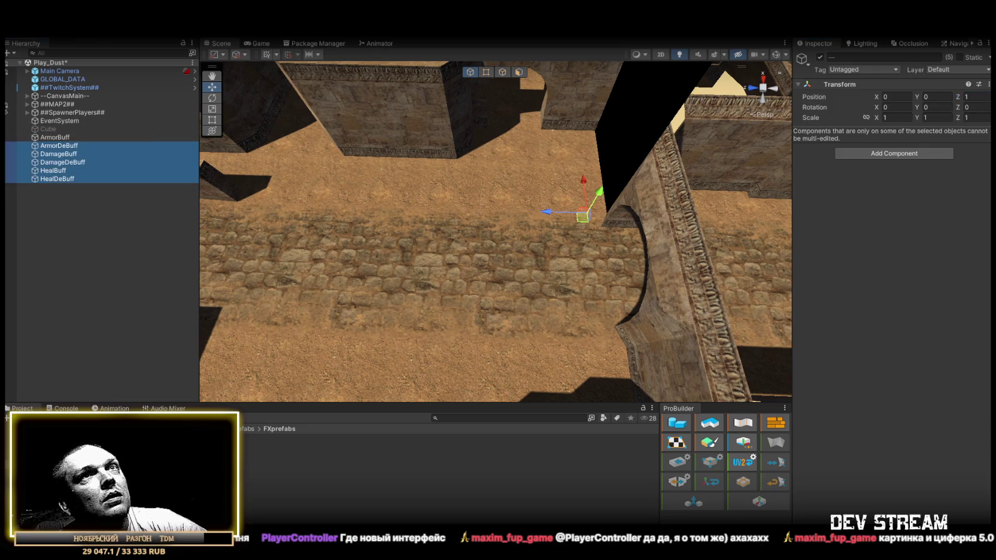
{"action": "left_click", "coordinate": [977, 97]}
{"action": "left_click", "coordinate": [57, 146], "text": "ctrl"}
{"action": "left_click", "coordinate": [980, 98]}
{"action": "type", "text": "3"}
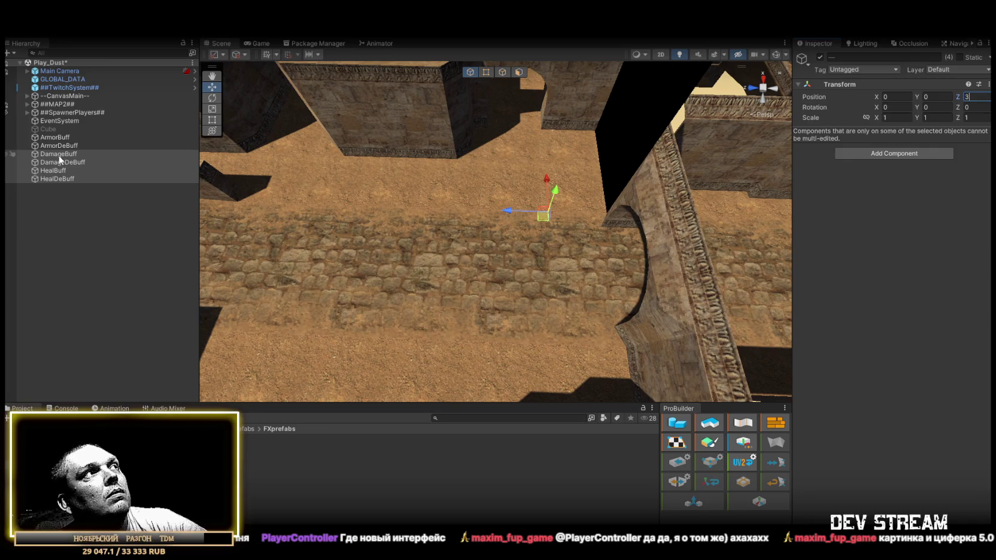
{"action": "left_click", "coordinate": [60, 156], "text": "ctrl"}
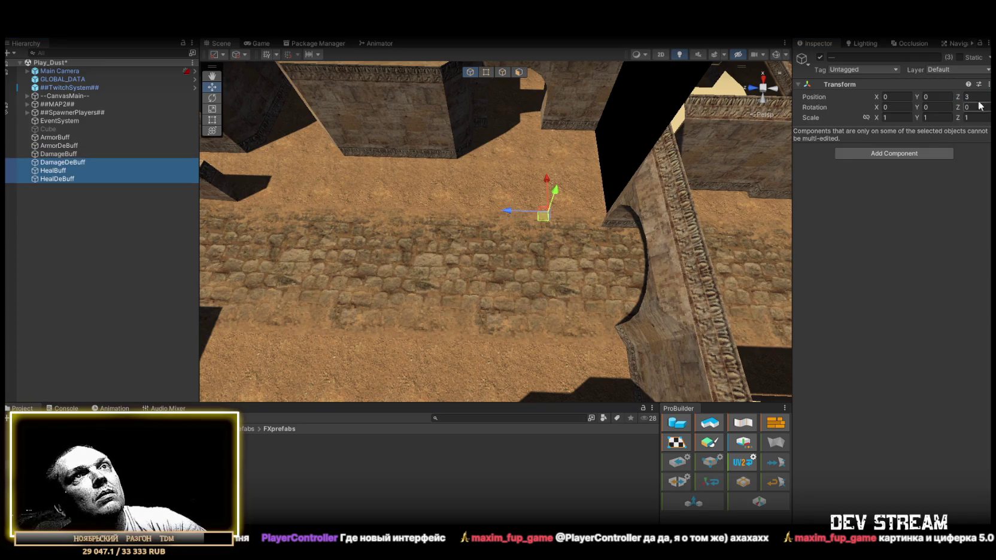
{"action": "left_click", "coordinate": [977, 97]}
{"action": "type", "text": "4"}
{"action": "left_click", "coordinate": [52, 163], "text": "ctrl"}
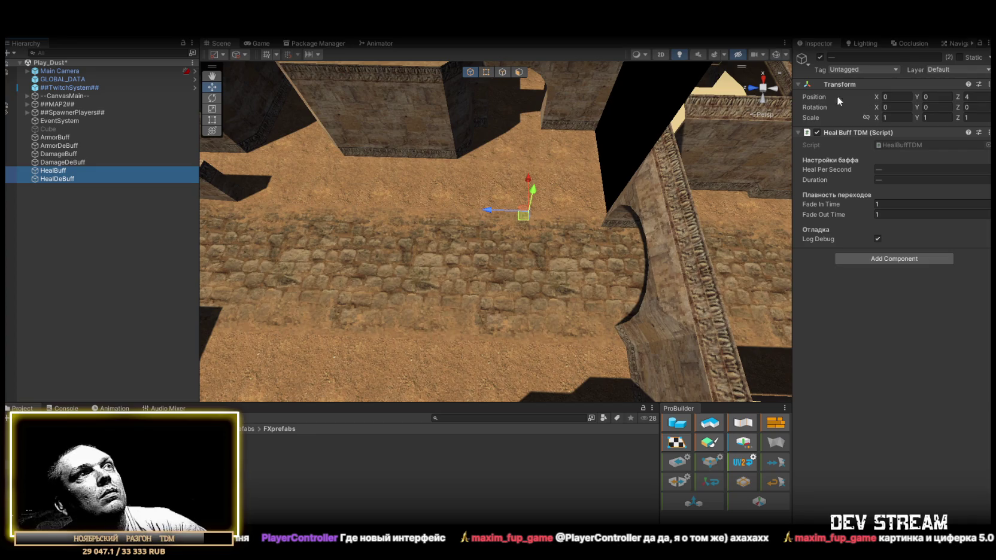
{"action": "left_click", "coordinate": [977, 97]}
{"action": "type", "text": "5"}
{"action": "left_click", "coordinate": [60, 180]}
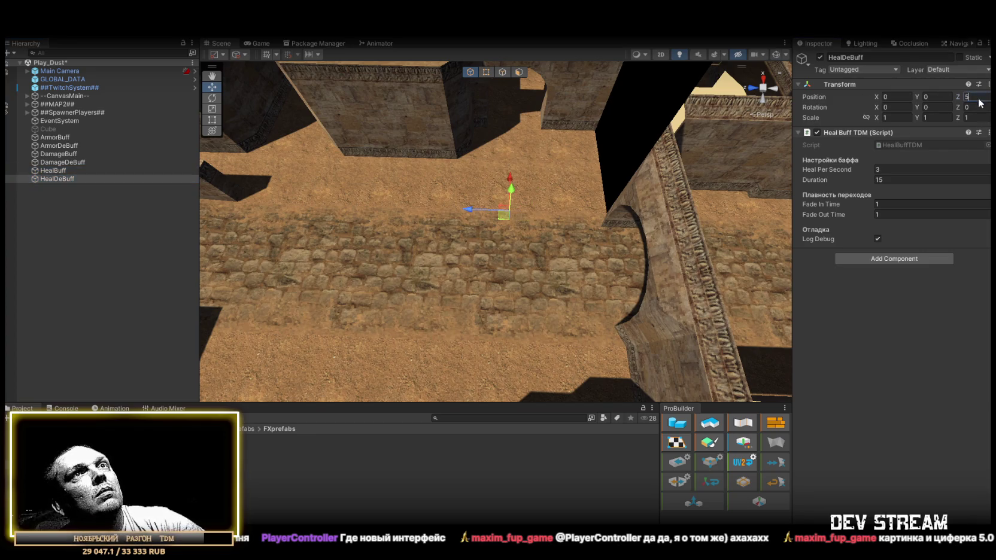
- Raise all six buffs to Position Y 0.025 and attach the DeadBleeding effect to HealDeBuff
{"action": "left_click", "coordinate": [101, 139], "text": "shift"}
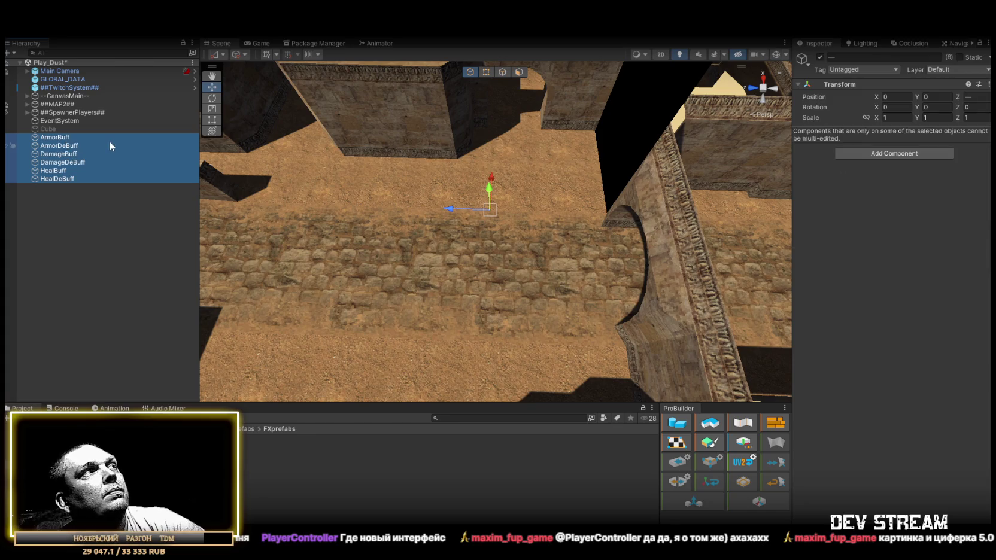
{"action": "left_click", "coordinate": [931, 97]}
{"action": "type", "text": ".025"}
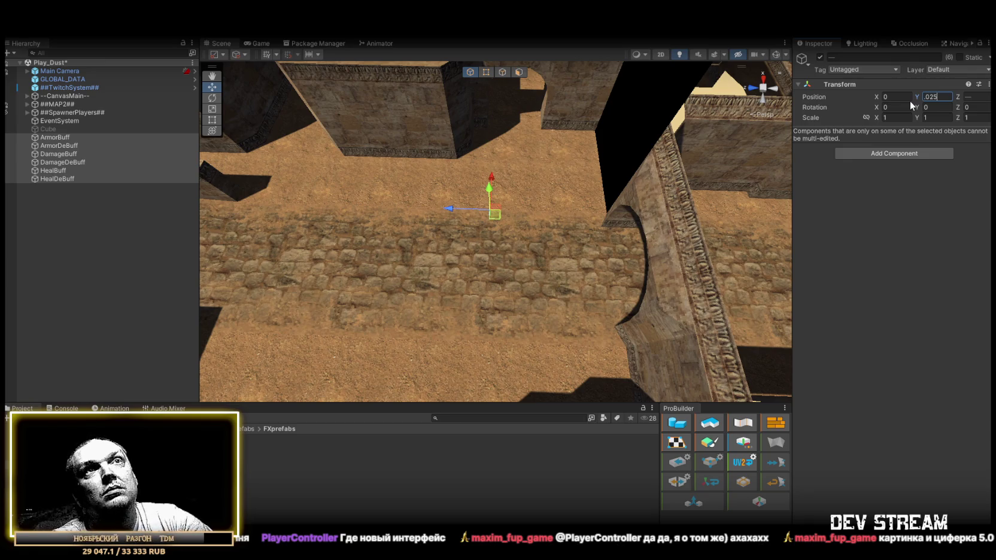
{"action": "mouse_move", "coordinate": [538, 251]}
{"action": "left_mouse_down"}
{"action": "mouse_move", "coordinate": [572, 263]}
{"action": "mouse_move", "coordinate": [475, 239]}
{"action": "mouse_move", "coordinate": [558, 229]}
{"action": "left_mouse_up"}
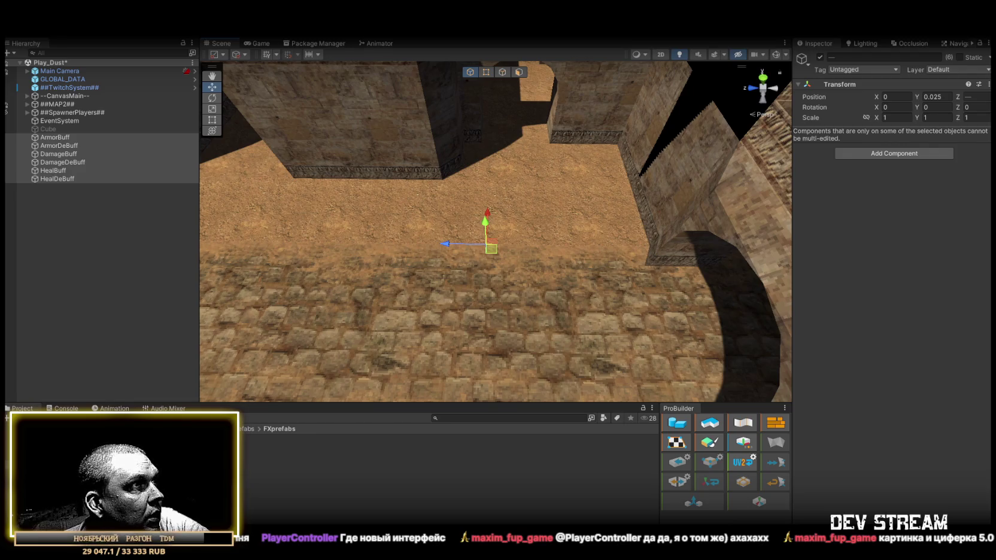
{"action": "mouse_move", "coordinate": [270, 464]}
{"action": "left_mouse_down"}
{"action": "mouse_move", "coordinate": [88, 131]}
{"action": "mouse_move", "coordinate": [56, 181]}
{"action": "left_mouse_up"}
- Set HealDeBuff's Heal Per Second to -3 and select its DeadBleeding effect
{"action": "left_click", "coordinate": [55, 180]}
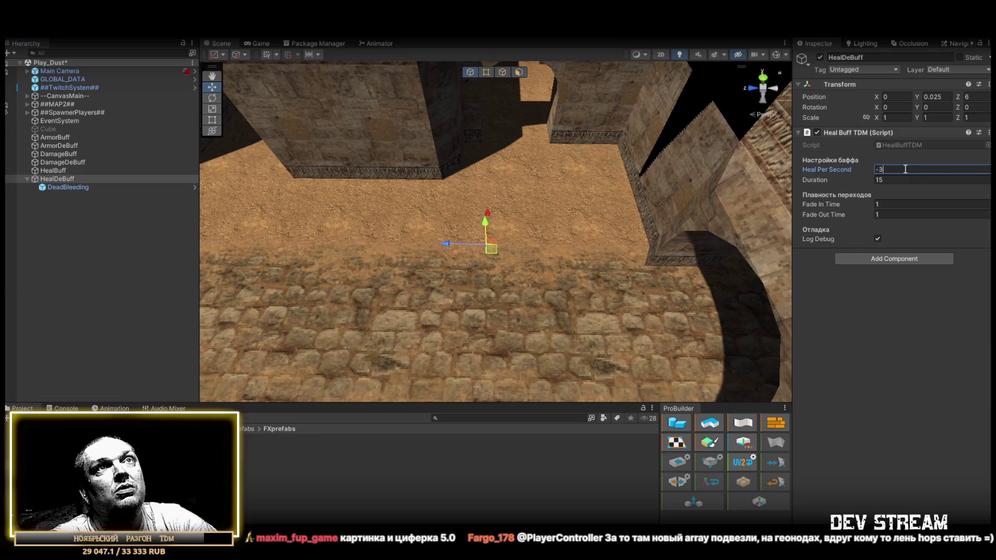
{"action": "mouse_move", "coordinate": [642, 222]}
{"action": "left_mouse_down"}
{"action": "mouse_move", "coordinate": [529, 227]}
{"action": "mouse_move", "coordinate": [537, 197]}
{"action": "mouse_move", "coordinate": [522, 190]}
{"action": "left_mouse_up"}
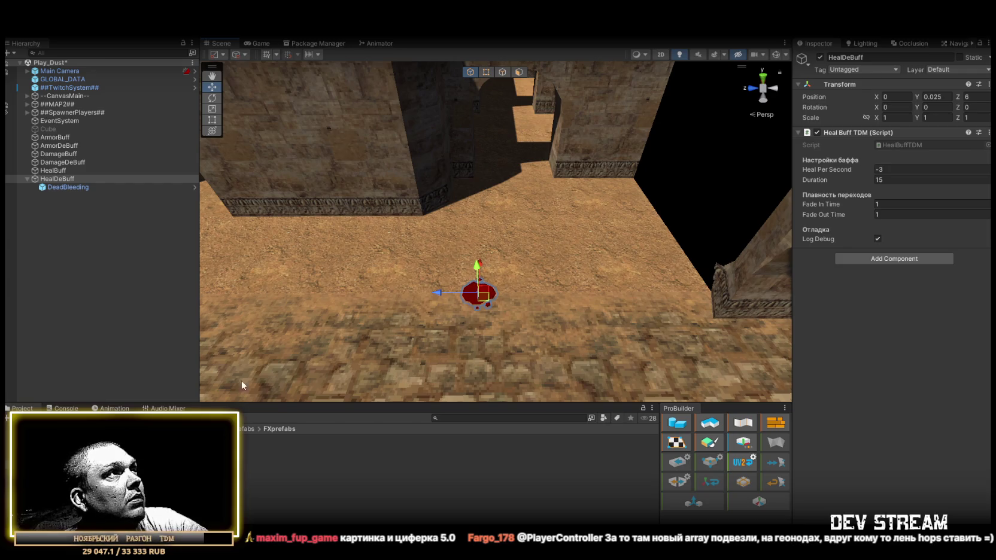
{"action": "scroll", "coordinate": [530, 246], "scroll_direction": "up", "scroll_amount": 3}
{"action": "left_click", "coordinate": [76, 188]}
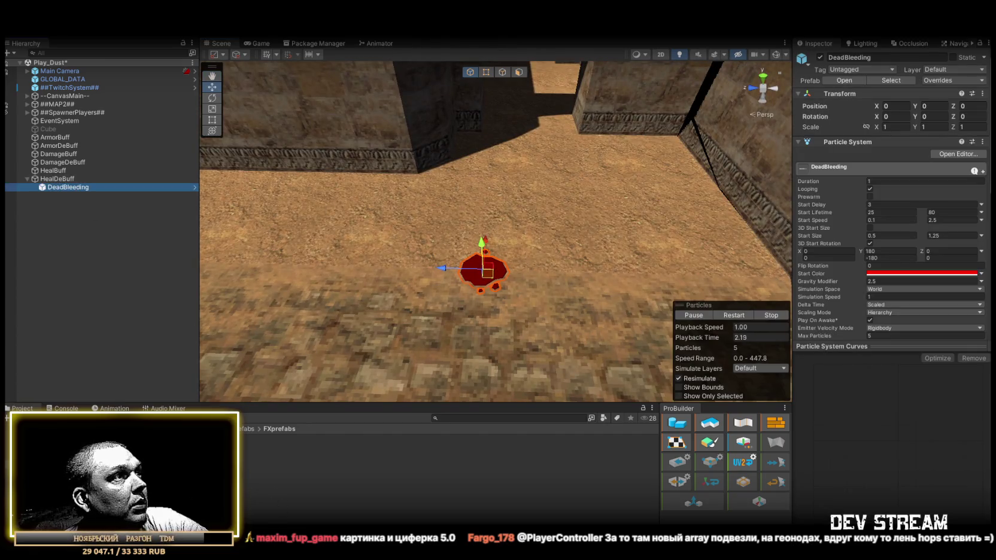
- Add the DeBuffBleed effect under HealDeBuff and raise it to Position Y 1
{"action": "left_click_drag", "start_coordinate": [264, 481], "coordinate": [65, 191]}
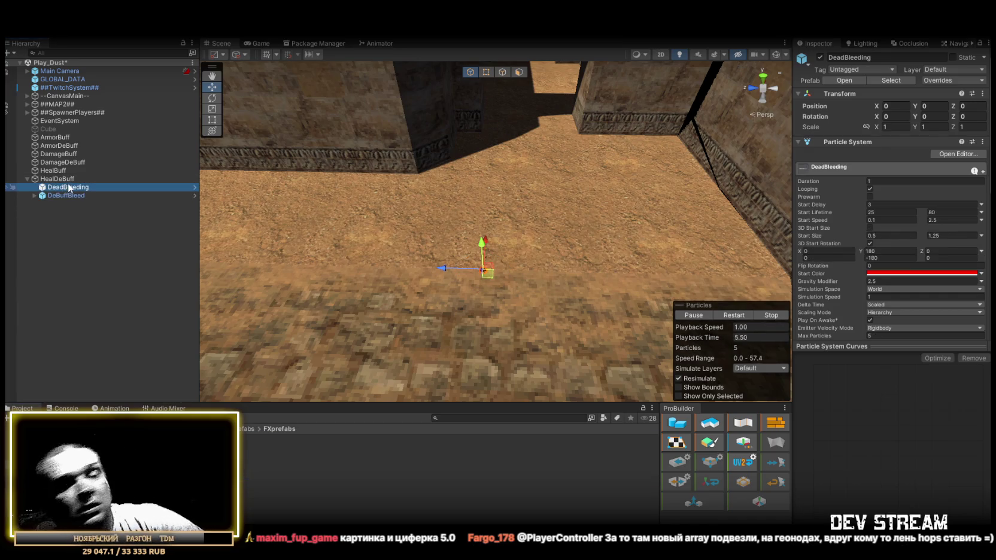
{"action": "key", "text": "Delete"}
{"action": "left_click", "coordinate": [60, 185]}
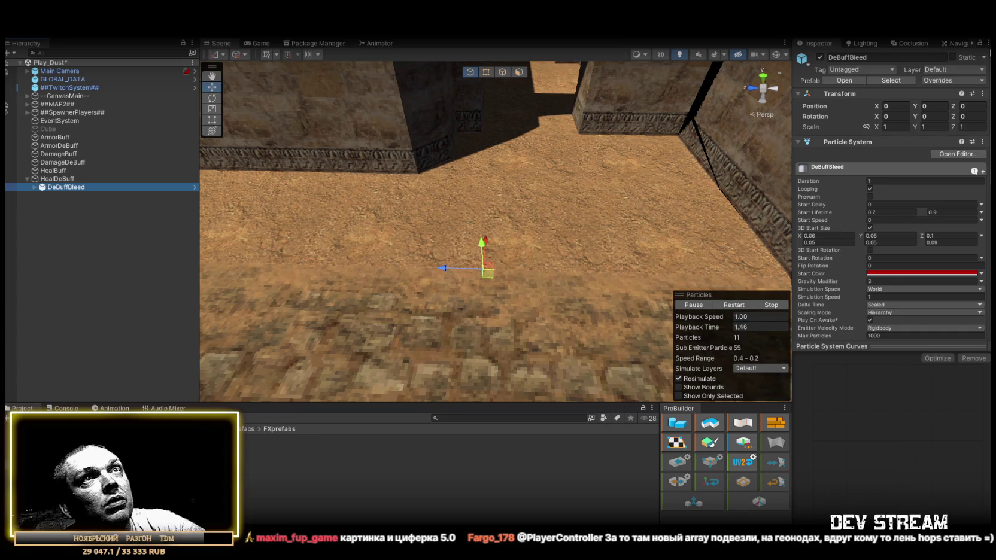
{"action": "left_click", "coordinate": [931, 106]}
{"action": "type", "text": "1"}
{"action": "mouse_move", "coordinate": [599, 144]}
{"action": "left_mouse_down"}
{"action": "mouse_move", "coordinate": [627, 133]}
{"action": "mouse_move", "coordinate": [809, 127]}
{"action": "mouse_move", "coordinate": [604, 169]}
{"action": "left_mouse_up"}
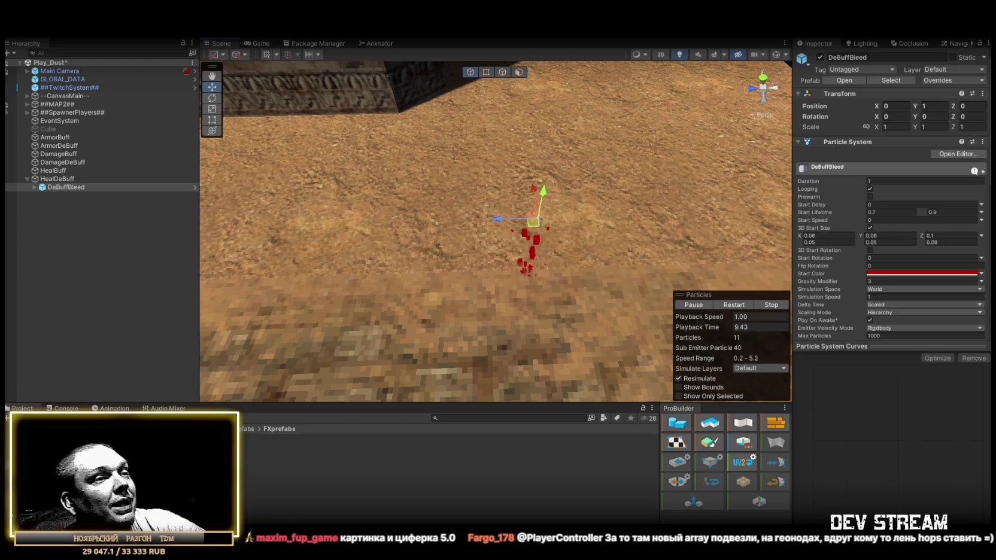
{"action": "left_click_drag", "start_coordinate": [66, 188], "coordinate": [59, 185]}
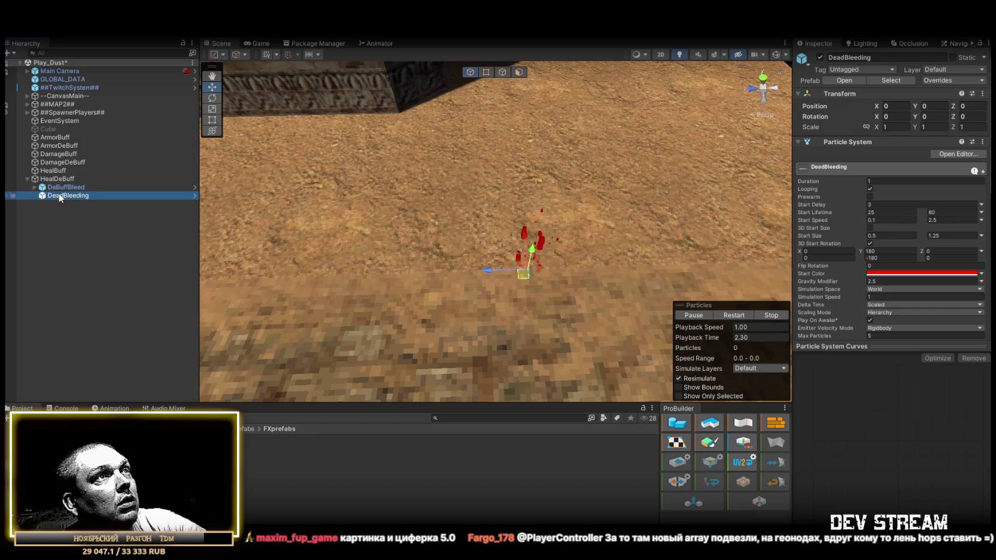
{"action": "left_click", "coordinate": [60, 197]}
- Shorten DeadBleeding's particle Start Lifetime to a range of 3 to 5
{"action": "left_click", "coordinate": [942, 106]}
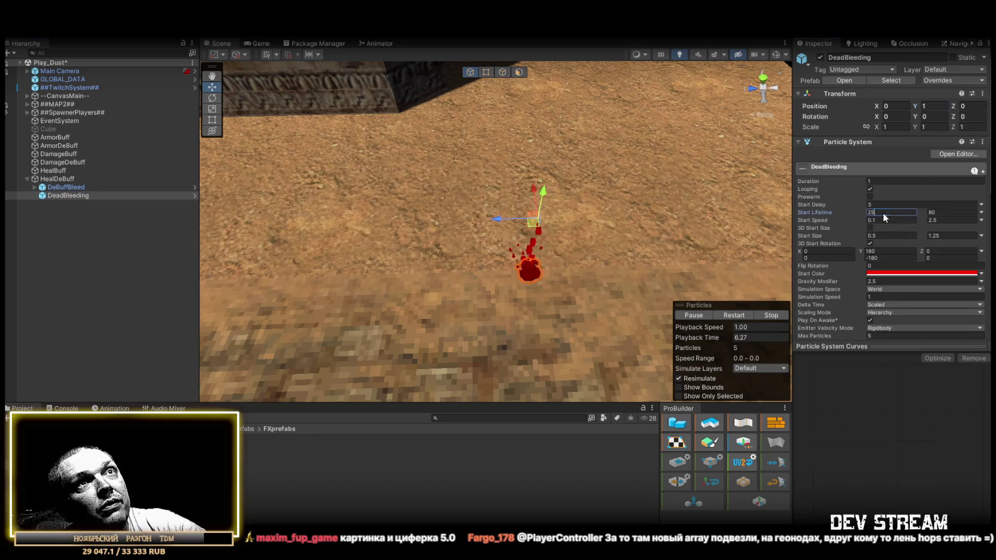
{"action": "type", "text": "3"}
{"action": "left_click", "coordinate": [943, 213]}
{"action": "type", "text": "5"}
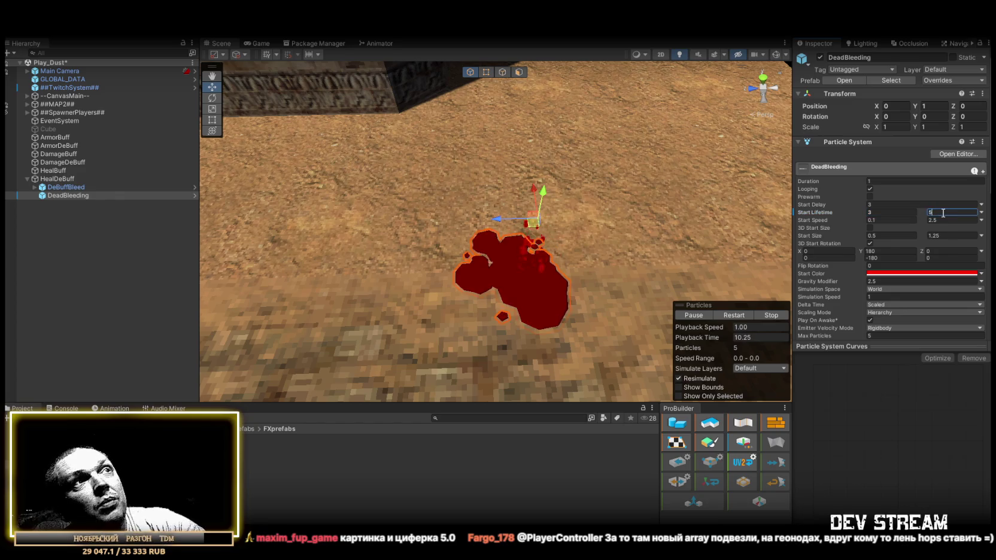
{"action": "left_click_drag", "start_coordinate": [602, 220], "coordinate": [752, 216], "text": "alt"}
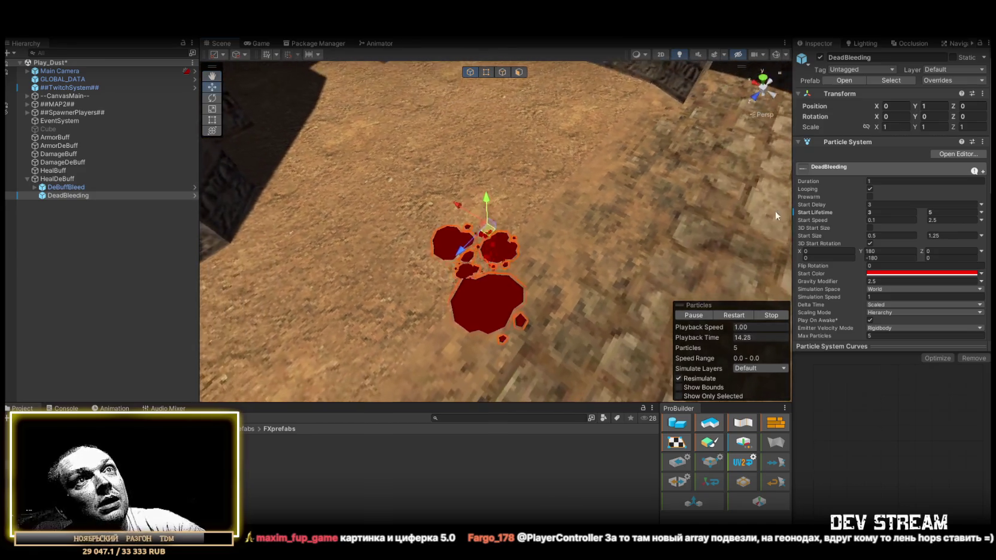
{"action": "right_click", "coordinate": [55, 195]}
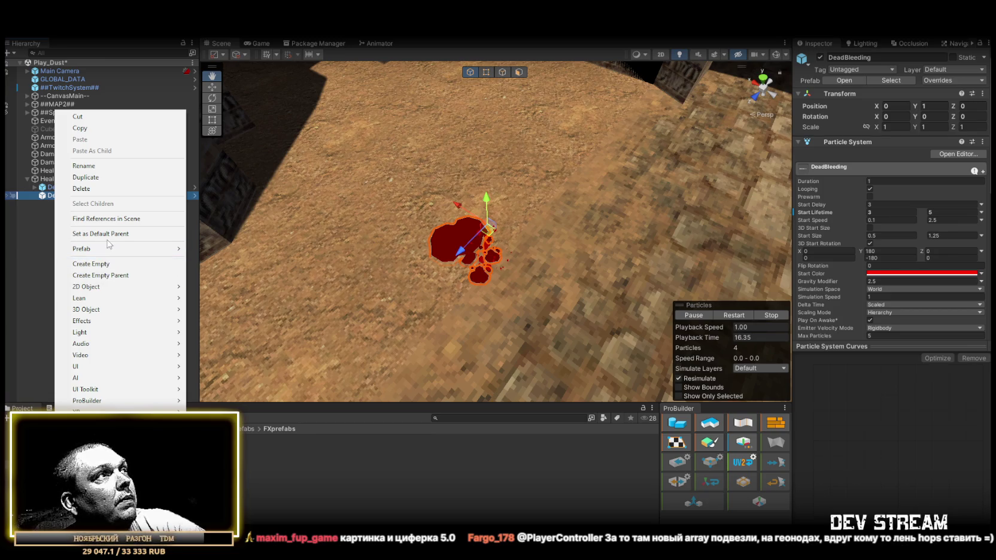
- Unpack DeadBleeding, nest it under DeBuffBleed, and set Start Size to 0.25–0.75
{"action": "mouse_move", "coordinate": [111, 249]}
{"action": "left_click", "coordinate": [227, 295]}
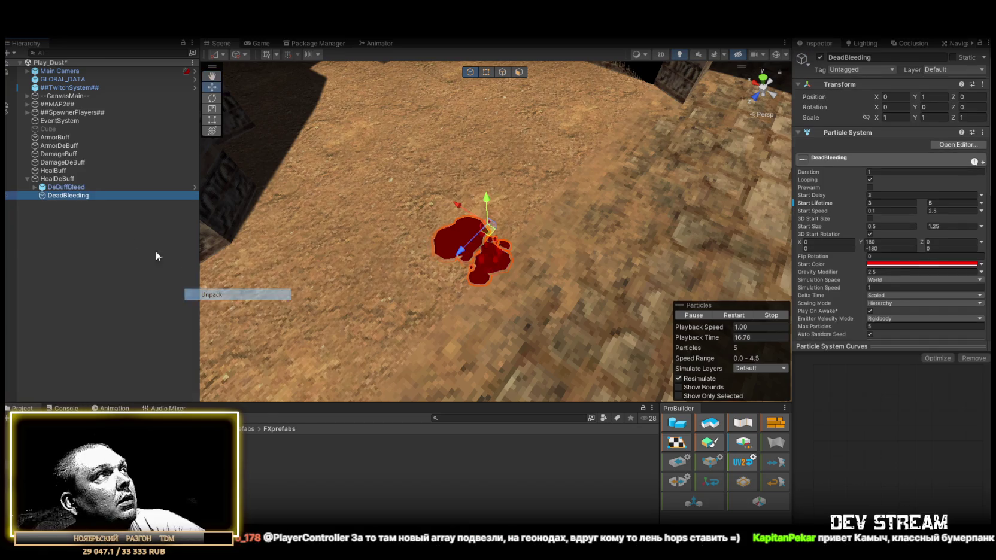
{"action": "left_click", "coordinate": [35, 187]}
{"action": "left_click_drag", "start_coordinate": [56, 210], "coordinate": [62, 187]}
{"action": "mouse_move", "coordinate": [472, 230]}
{"action": "left_mouse_down", "text": "alt"}
{"action": "mouse_move", "coordinate": [505, 228]}
{"action": "mouse_move", "coordinate": [497, 229]}
{"action": "left_mouse_up", "text": "alt"}
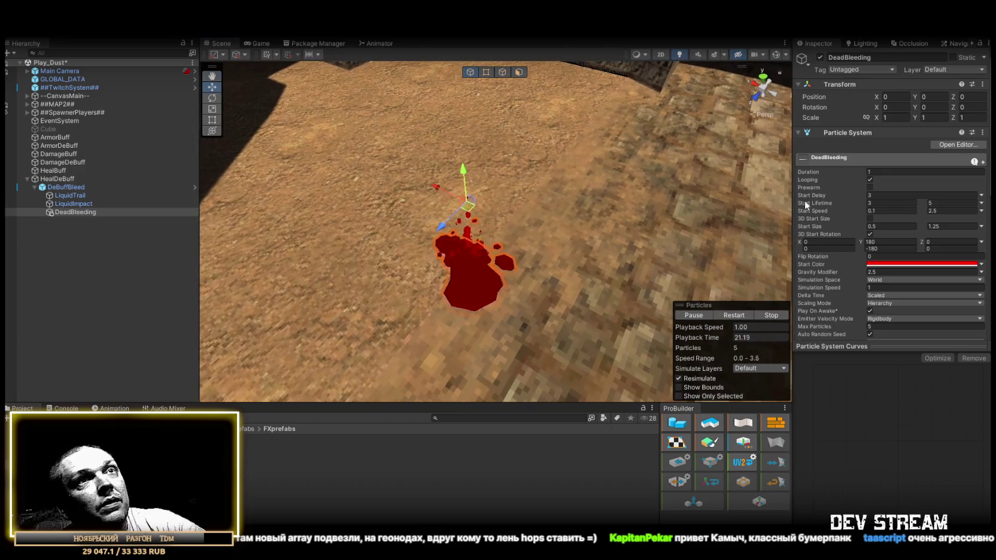
{"action": "left_click", "coordinate": [912, 228]}
{"action": "type", "text": "0.25"}
{"action": "key", "text": "Tab"}
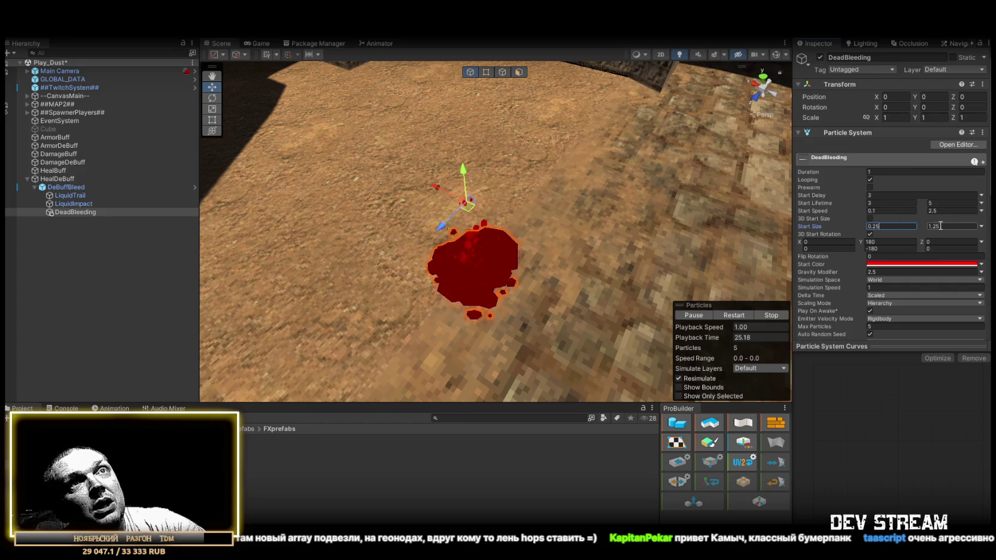
{"action": "type", "text": ".75"}
- Drag the DeBuffBleed emitter along Z to about -1.363, leaving blood pools behind it
{"action": "left_click_drag", "start_coordinate": [572, 215], "coordinate": [517, 209], "text": "alt"}
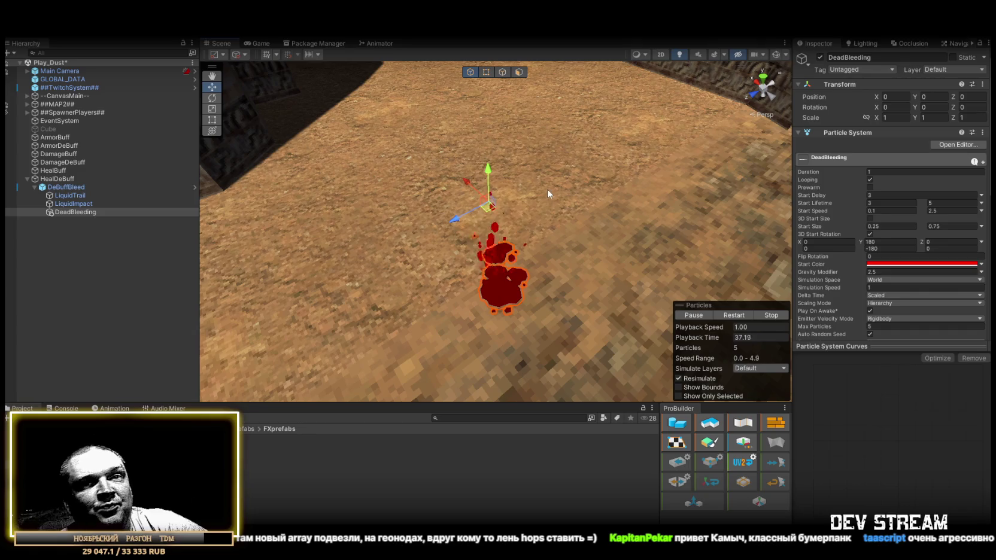
{"action": "mouse_move", "coordinate": [629, 224]}
{"action": "left_mouse_down"}
{"action": "mouse_move", "coordinate": [311, 238]}
{"action": "mouse_move", "coordinate": [536, 256]}
{"action": "mouse_move", "coordinate": [584, 223]}
{"action": "left_mouse_up"}
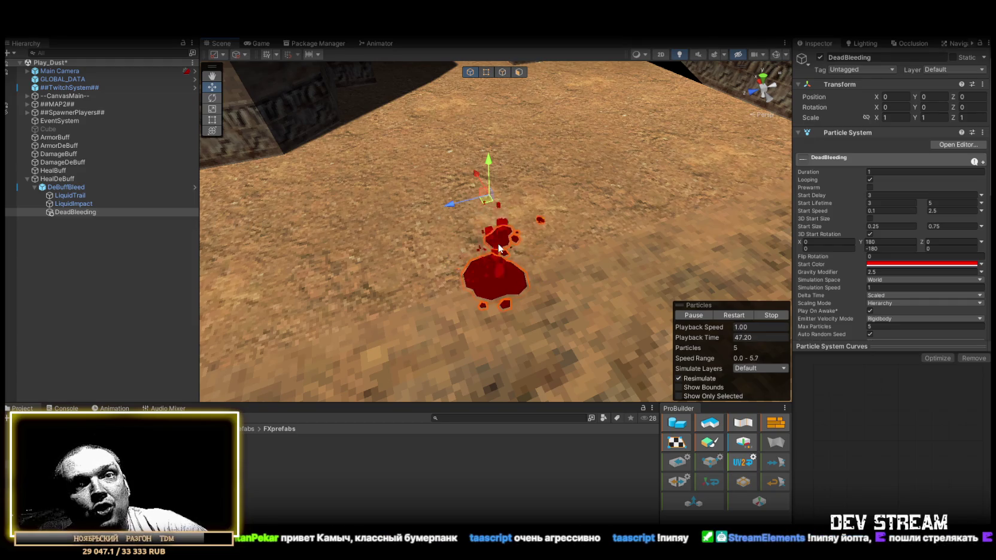
{"action": "left_click_drag", "start_coordinate": [498, 247], "coordinate": [557, 225]}
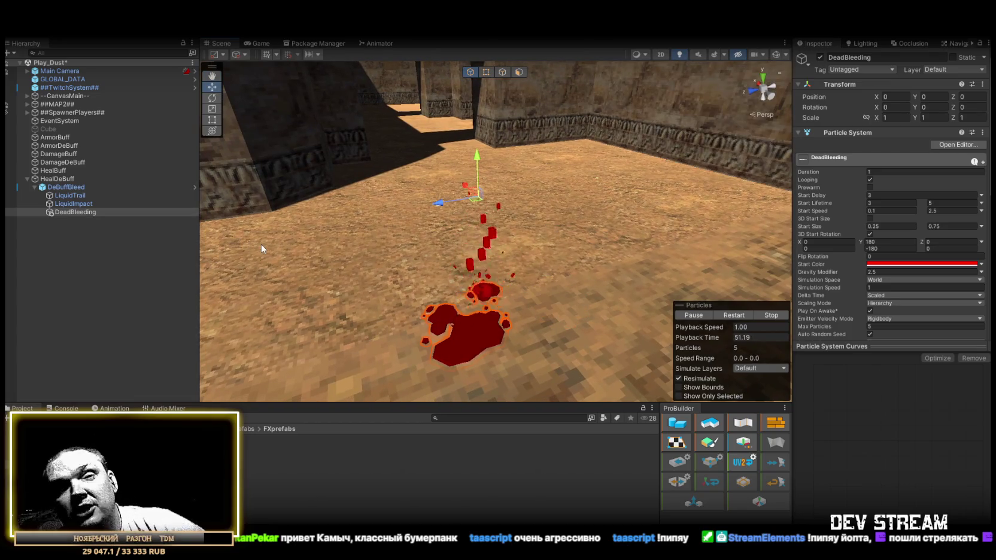
{"action": "mouse_move", "coordinate": [329, 259]}
{"action": "left_mouse_down"}
{"action": "mouse_move", "coordinate": [554, 306]}
{"action": "mouse_move", "coordinate": [327, 315]}
{"action": "left_mouse_up"}
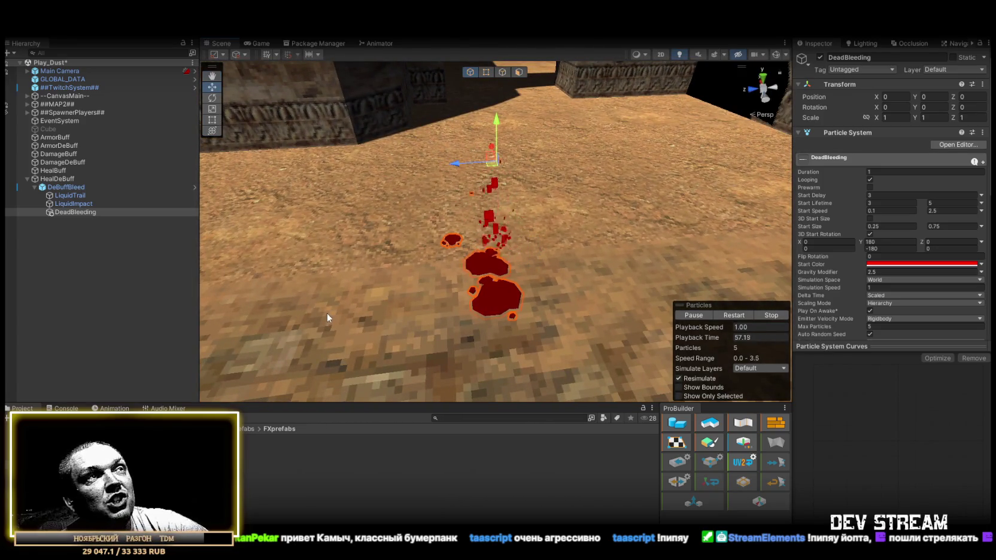
{"action": "mouse_move", "coordinate": [467, 262]}
{"action": "left_mouse_down"}
{"action": "mouse_move", "coordinate": [494, 285]}
{"action": "mouse_move", "coordinate": [478, 284]}
{"action": "mouse_move", "coordinate": [523, 285]}
{"action": "left_mouse_up"}
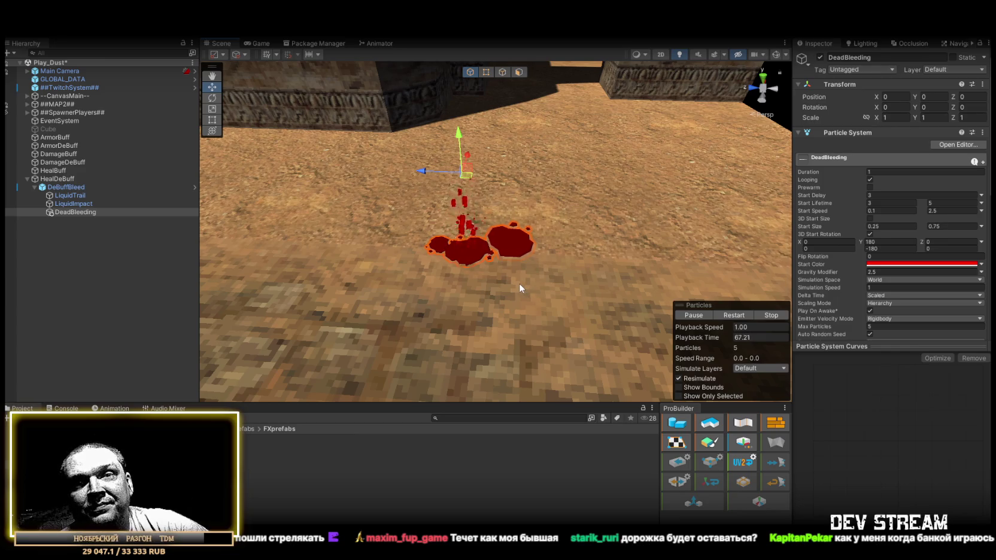
{"action": "left_click", "coordinate": [121, 188]}
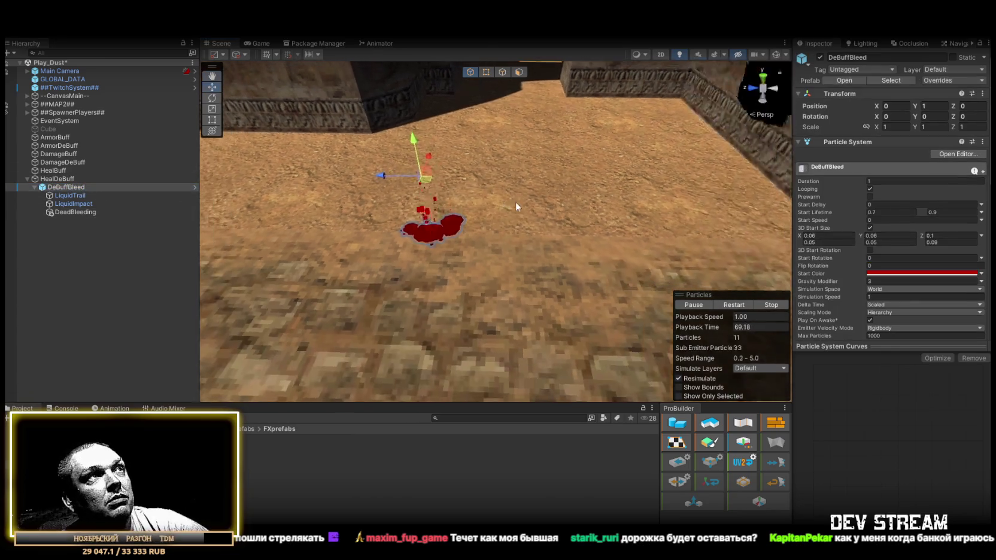
{"action": "mouse_move", "coordinate": [368, 181]}
{"action": "left_mouse_down"}
{"action": "mouse_move", "coordinate": [666, 202]}
{"action": "mouse_move", "coordinate": [473, 197]}
{"action": "left_mouse_up"}
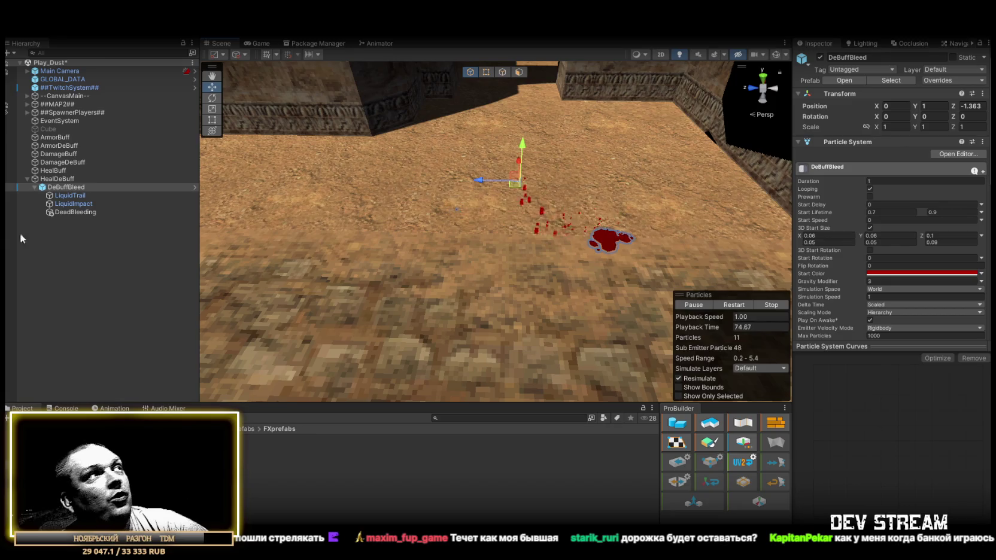
- Give the DeadBleeding effect a start lifetime of 0.5 to 1
{"action": "left_click", "coordinate": [92, 212]}
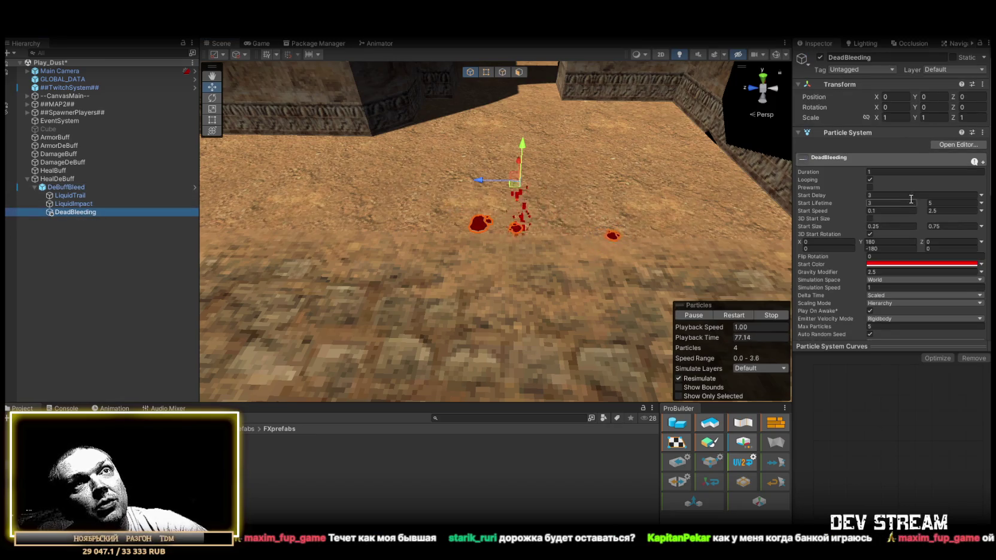
{"action": "left_click", "coordinate": [878, 203]}
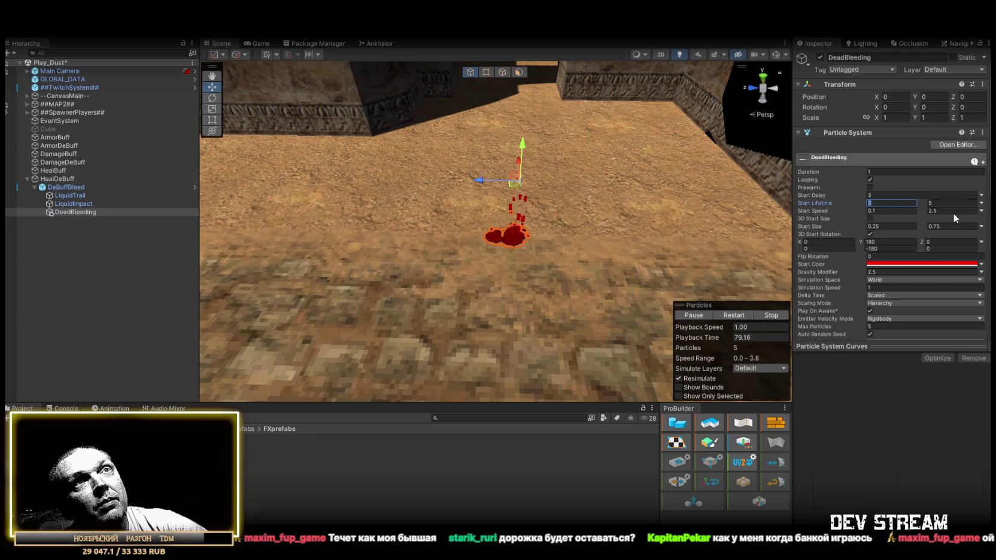
{"action": "type", "text": "0.5"}
{"action": "left_click", "coordinate": [949, 202]}
{"action": "type", "text": "1"}
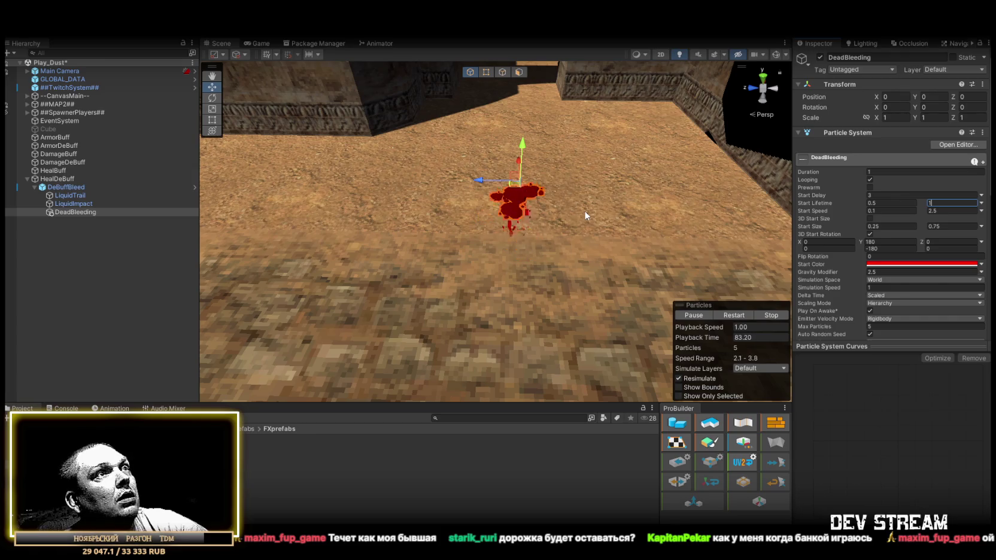
- Set DeadBleeding's start delay to 1 and its emission rate over distance to 1
{"action": "scroll", "coordinate": [866, 238], "scroll_direction": "down", "scroll_amount": 3}
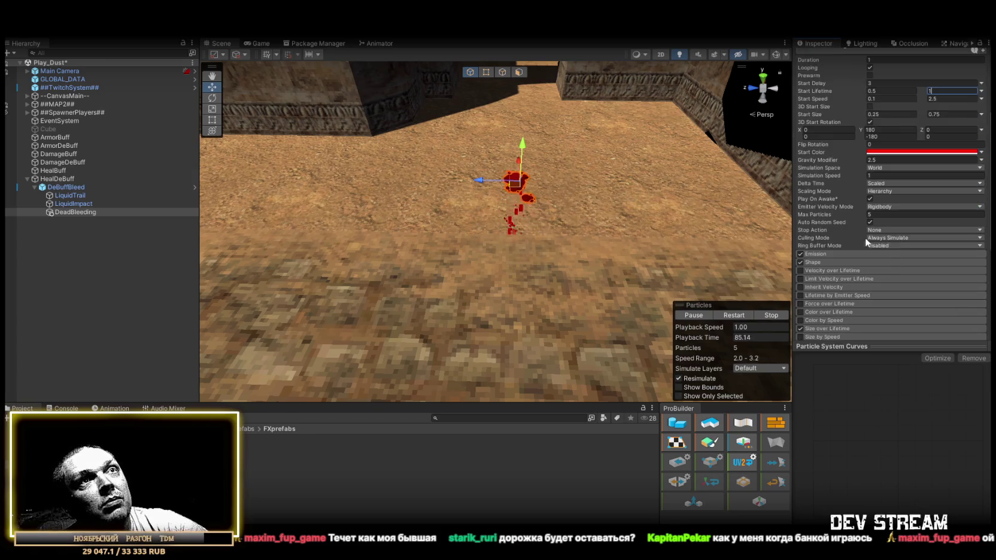
{"action": "left_click", "coordinate": [834, 253]}
{"action": "left_click", "coordinate": [881, 263]}
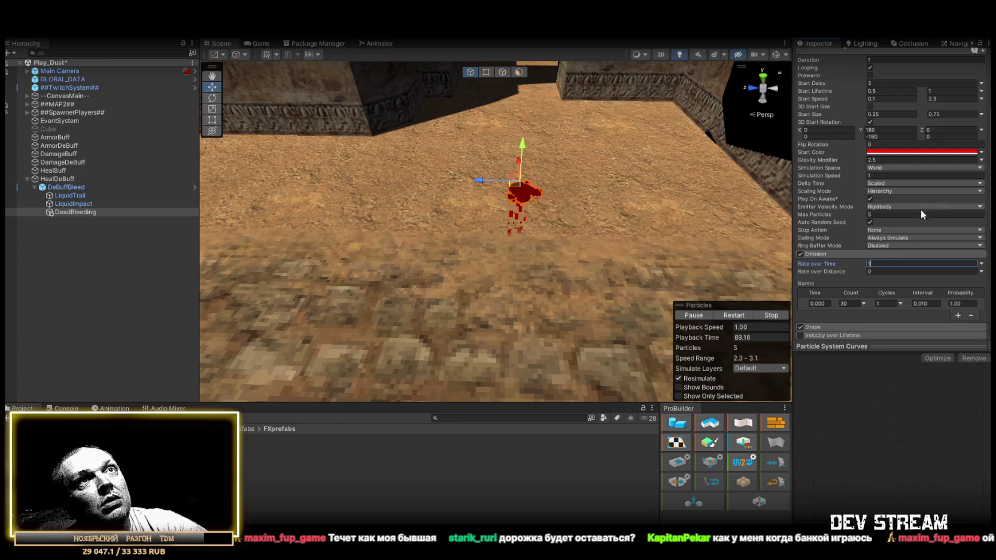
{"action": "scroll", "coordinate": [921, 209], "scroll_direction": "up", "scroll_amount": 3}
{"action": "left_click", "coordinate": [881, 196]}
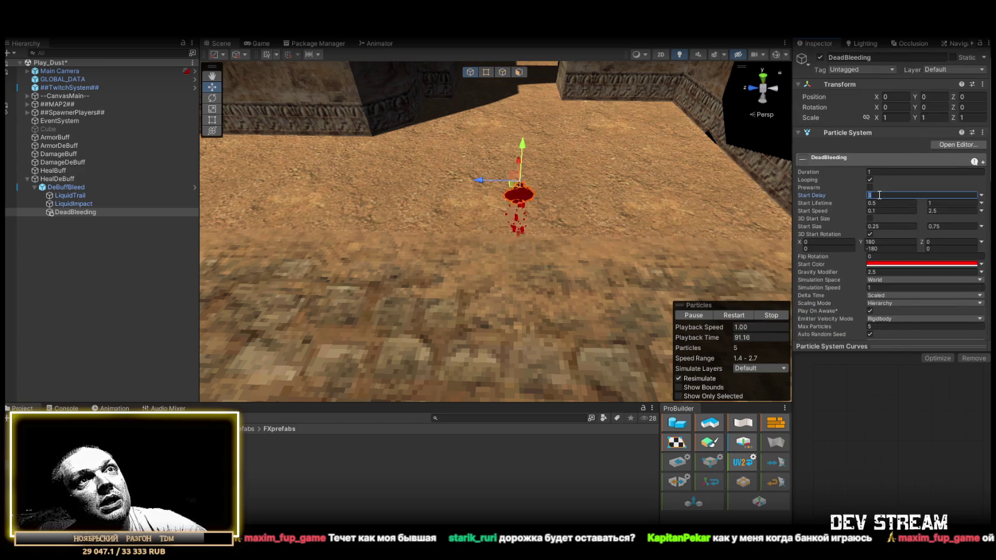
{"action": "type", "text": "1"}
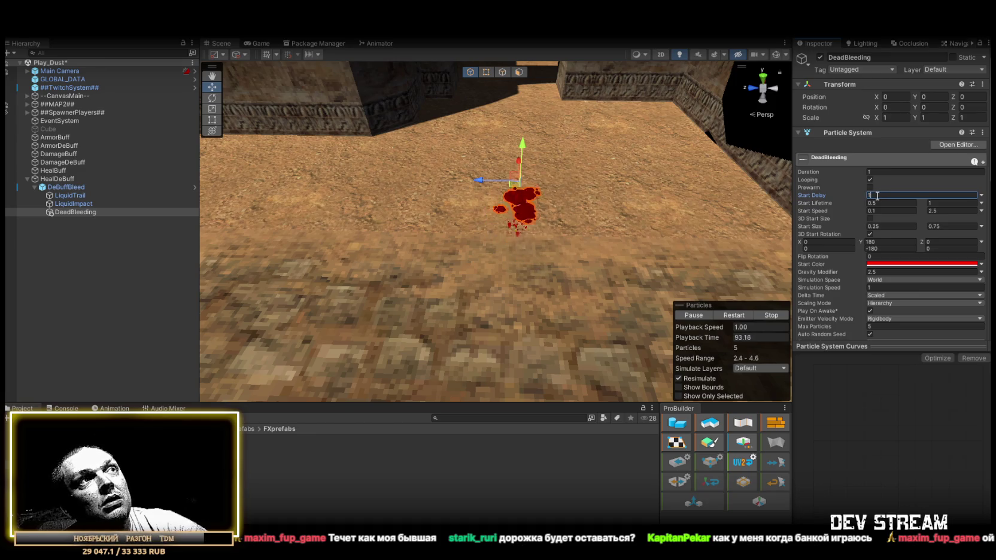
{"action": "scroll", "coordinate": [900, 226], "scroll_direction": "down", "scroll_amount": 2}
{"action": "scroll", "coordinate": [901, 227], "scroll_direction": "down", "scroll_amount": 1}
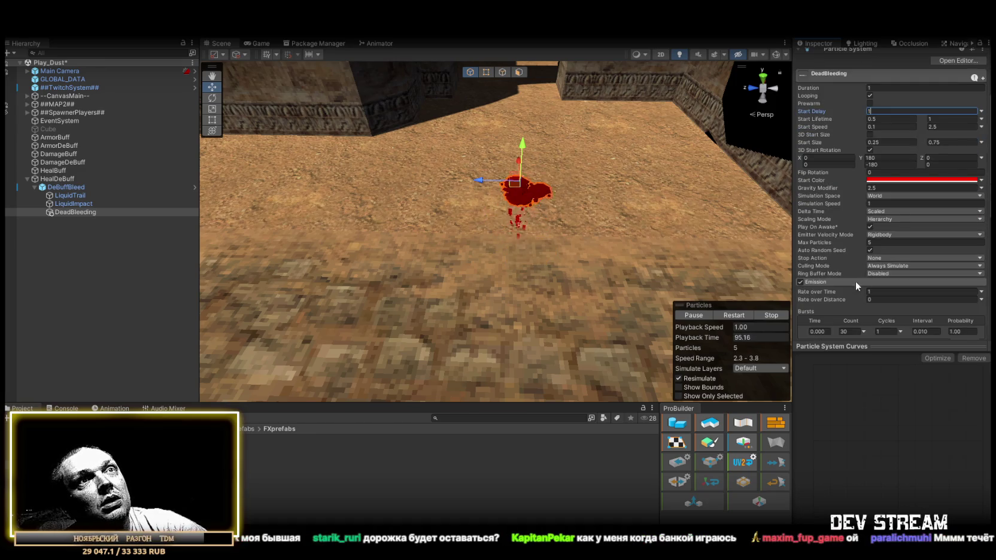
{"action": "left_click", "coordinate": [884, 298]}
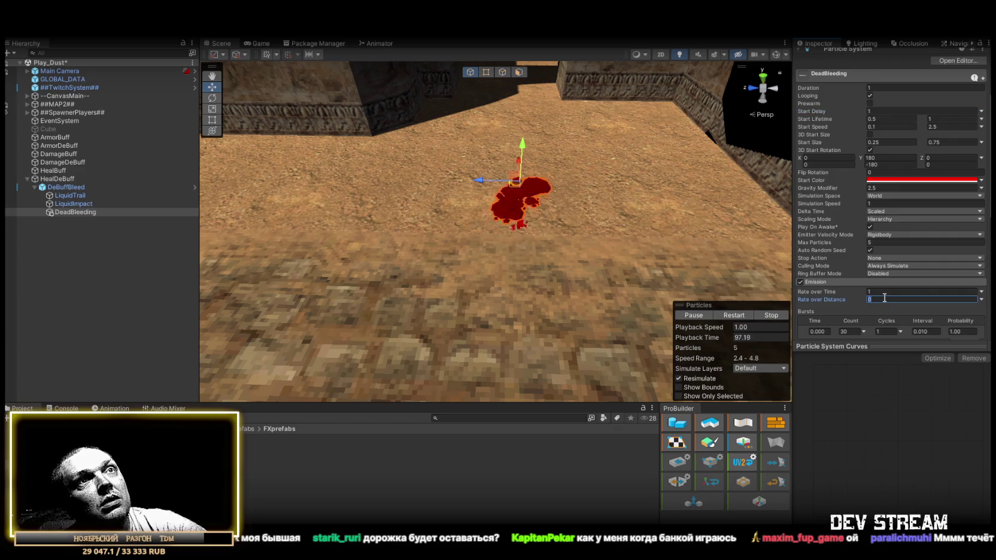
{"action": "type", "text": "1"}
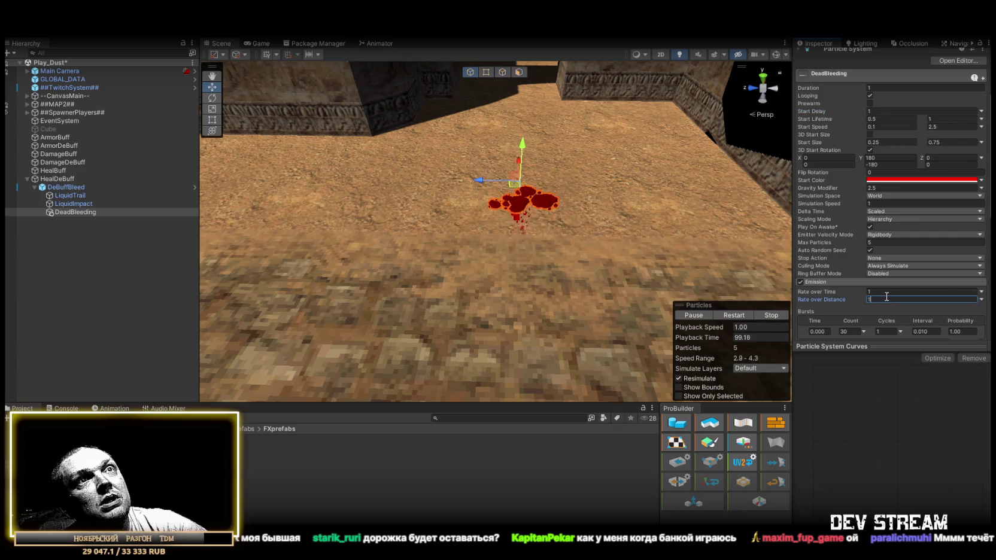
- Drag the emitter to test the blood pools, then limit the particles to 5
{"action": "mouse_move", "coordinate": [491, 181]}
{"action": "left_mouse_down"}
{"action": "mouse_move", "coordinate": [266, 178]}
{"action": "mouse_move", "coordinate": [277, 178]}
{"action": "left_mouse_up"}
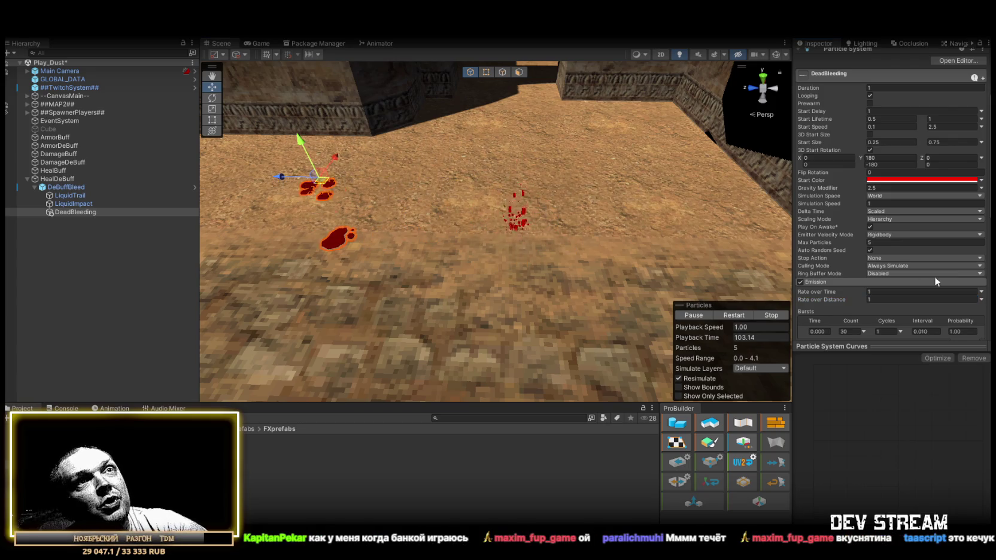
{"action": "type", "text": "1"}
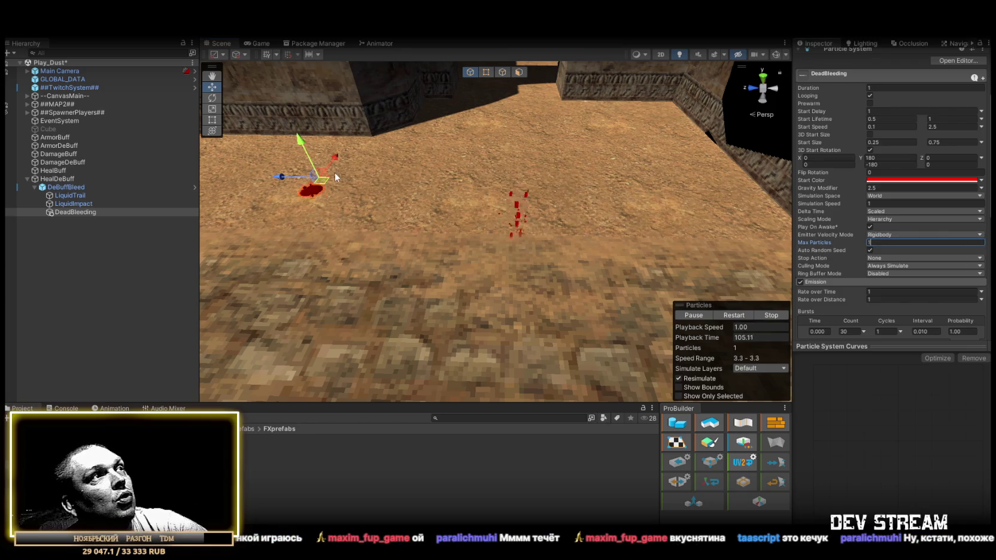
{"action": "left_click_drag", "start_coordinate": [286, 177], "coordinate": [298, 180]}
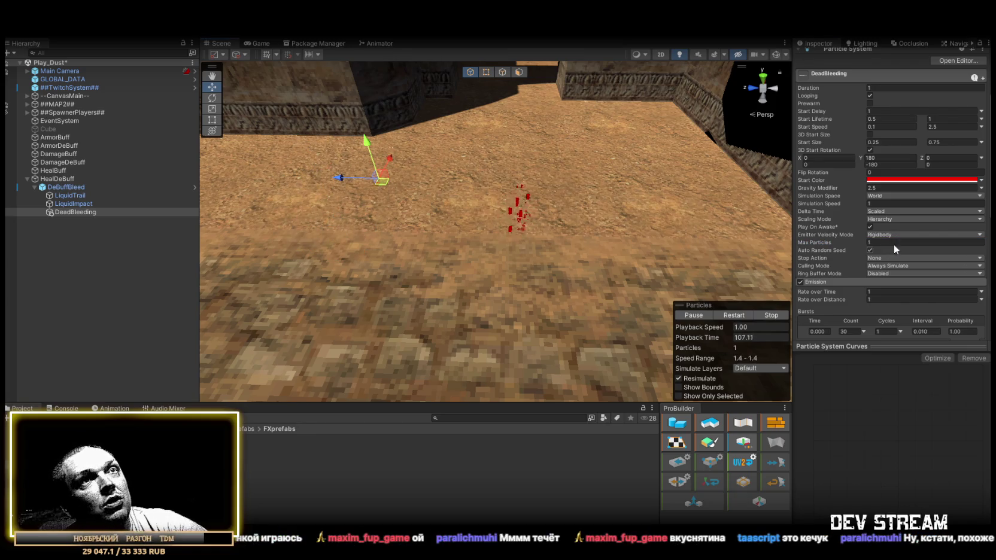
{"action": "left_click", "coordinate": [893, 242]}
{"action": "type", "text": "5"}
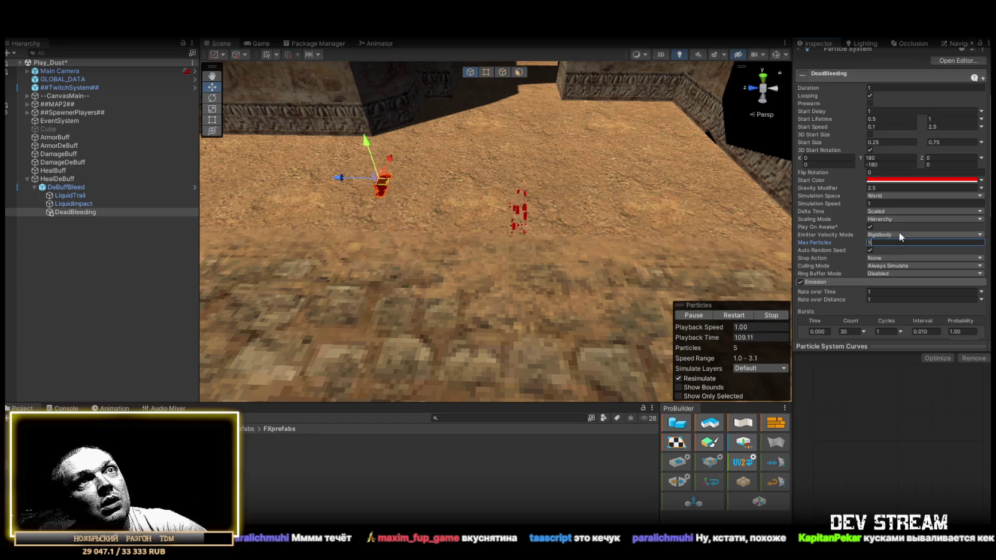
- Remove the burst entry, set start lifetime 1 to 3, and raise Max Particles to 25
{"action": "scroll", "coordinate": [964, 305], "scroll_direction": "down", "scroll_amount": 5}
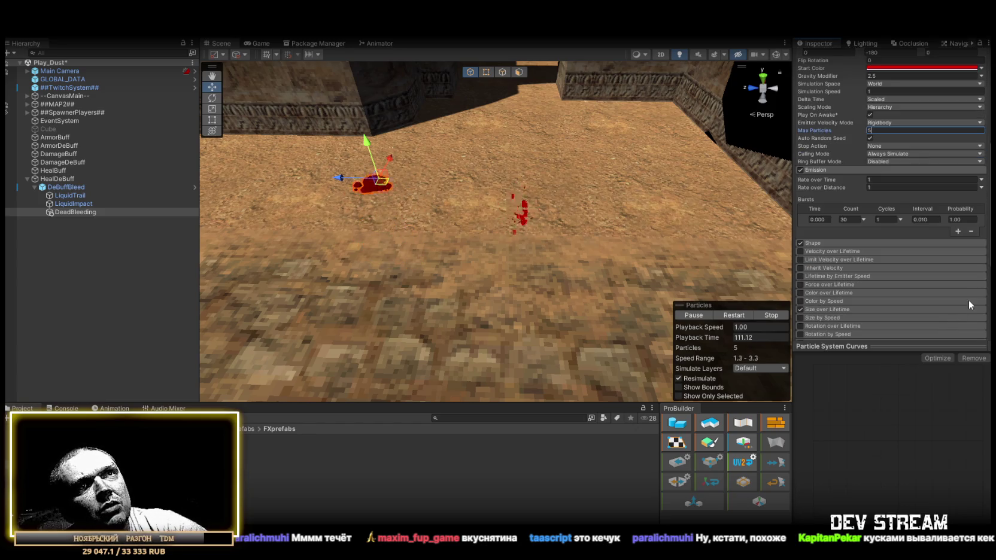
{"action": "left_click", "coordinate": [970, 231]}
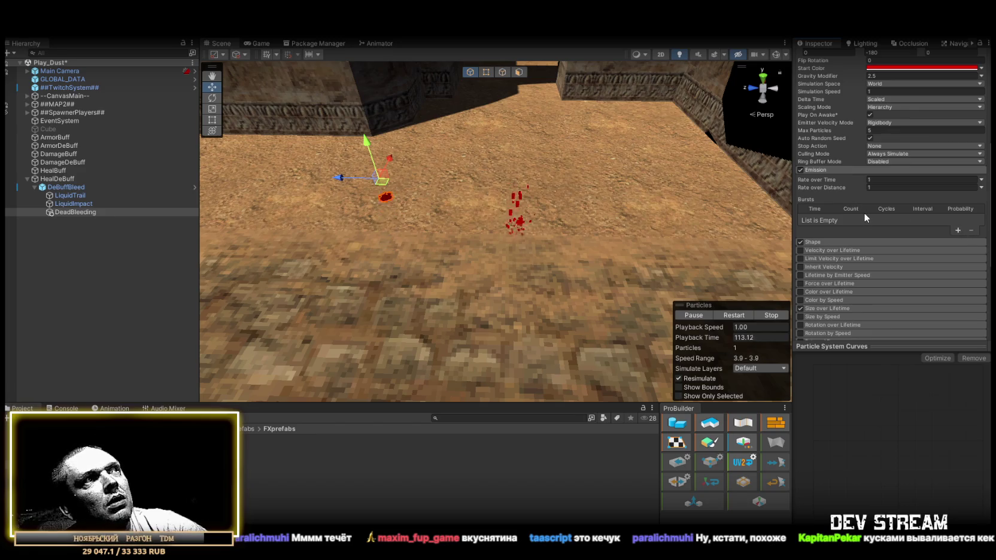
{"action": "scroll", "coordinate": [869, 215], "scroll_direction": "up", "scroll_amount": 6}
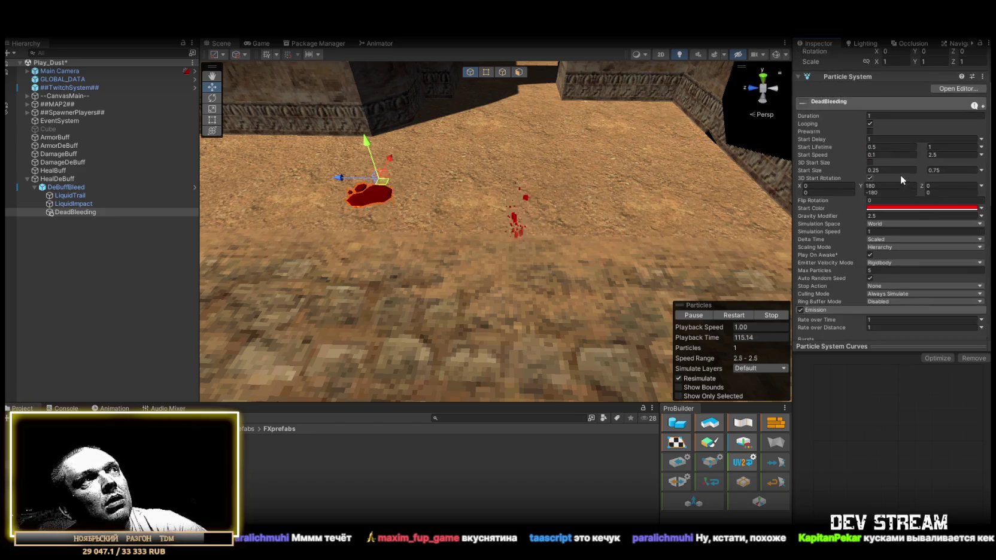
{"action": "scroll", "coordinate": [900, 178], "scroll_direction": "up", "scroll_amount": 3}
{"action": "left_click", "coordinate": [892, 202]}
{"action": "type", "text": "1"}
{"action": "left_click", "coordinate": [946, 202]}
{"action": "type", "text": "5"}
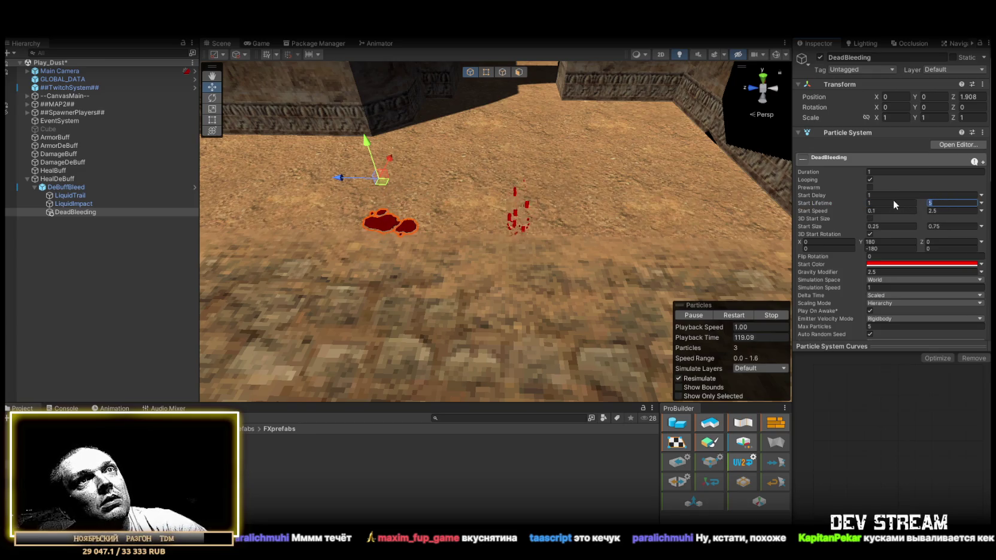
{"action": "scroll", "coordinate": [891, 251], "scroll_direction": "down", "scroll_amount": 3}
{"action": "left_click", "coordinate": [889, 271]}
{"action": "type", "text": "25"}
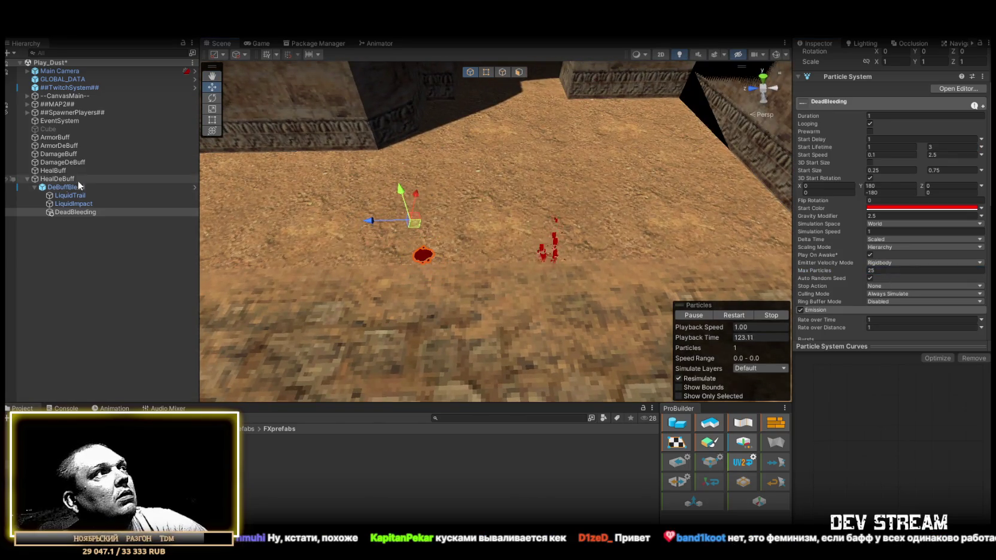
- Drag DeBuffBleed along Z to preview its blood trail
{"action": "scroll", "coordinate": [935, 123], "scroll_direction": "up", "scroll_amount": 3}
{"action": "left_click", "coordinate": [976, 97]}
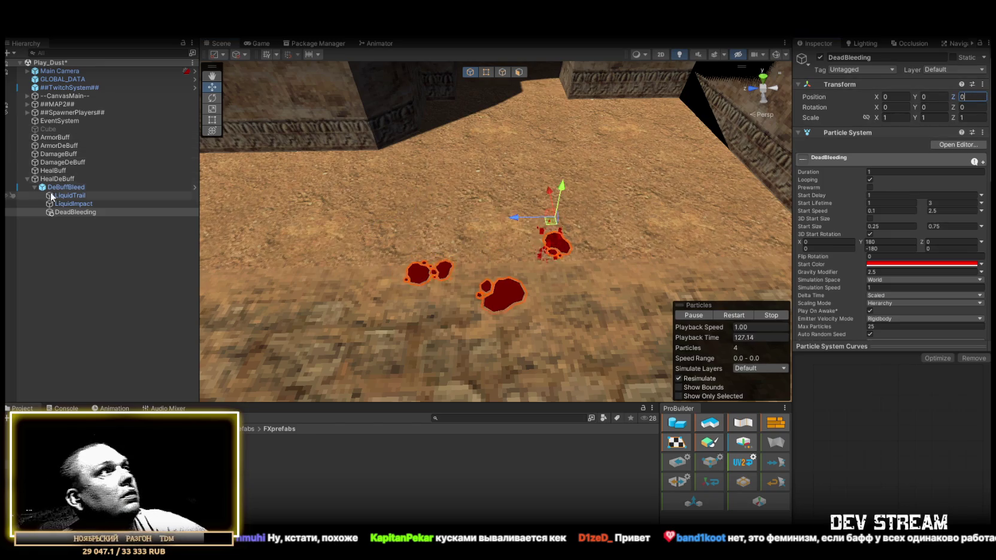
{"action": "left_click", "coordinate": [69, 189]}
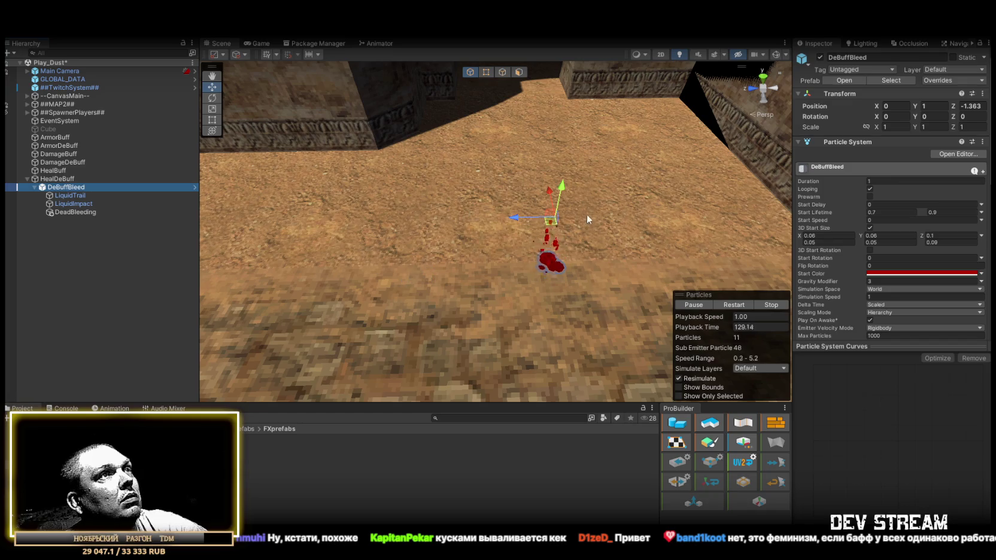
{"action": "mouse_move", "coordinate": [517, 222]}
{"action": "left_mouse_down"}
{"action": "mouse_move", "coordinate": [250, 220]}
{"action": "mouse_move", "coordinate": [452, 219]}
{"action": "left_mouse_up"}
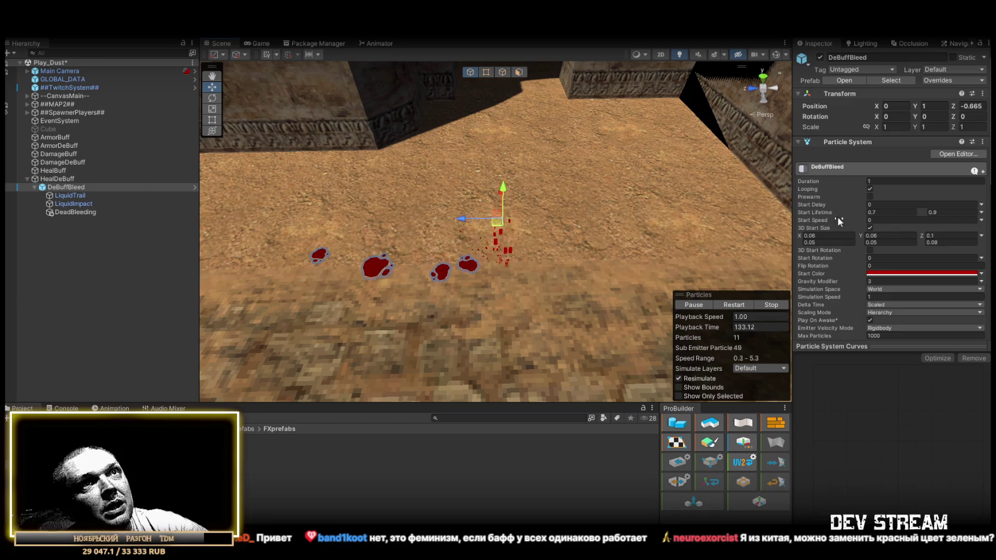
- Set DeadBleeding's maximum start speed to 0.1
{"action": "left_click", "coordinate": [77, 212]}
{"action": "left_click", "coordinate": [881, 211]}
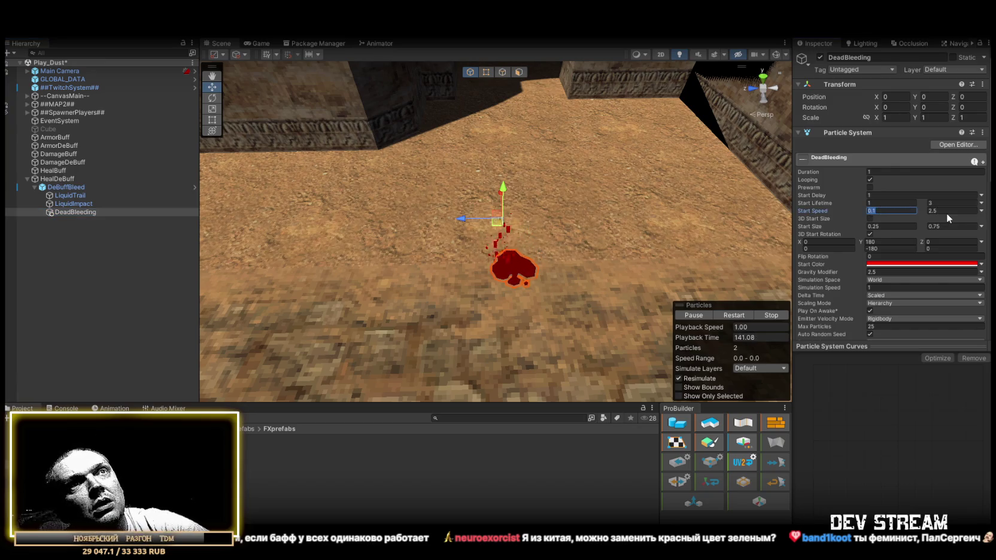
{"action": "left_click", "coordinate": [938, 211]}
{"action": "type", "text": "0.1"}
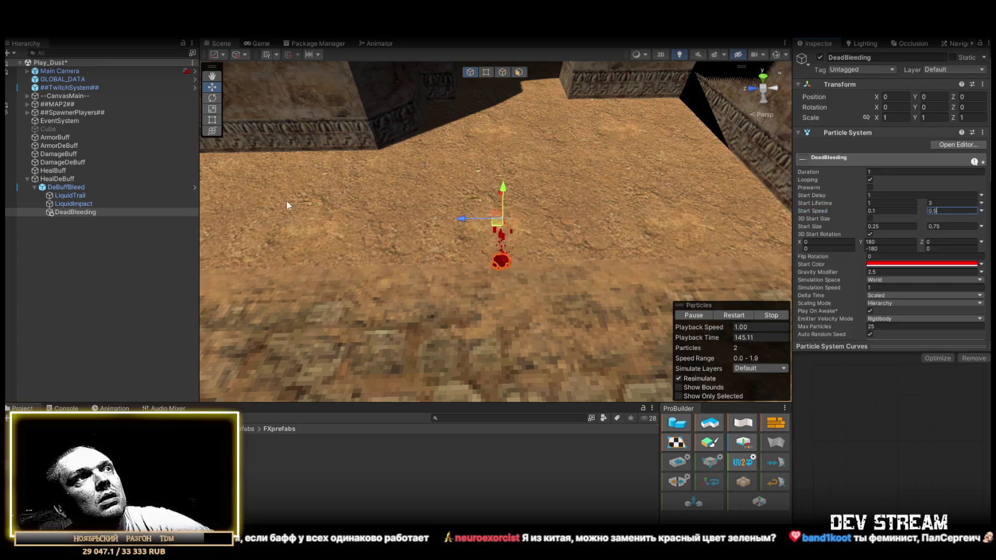
- Test the blood trail by sliding DeBuffBleed along Z, then set its Z to 0
{"action": "left_click", "coordinate": [119, 187]}
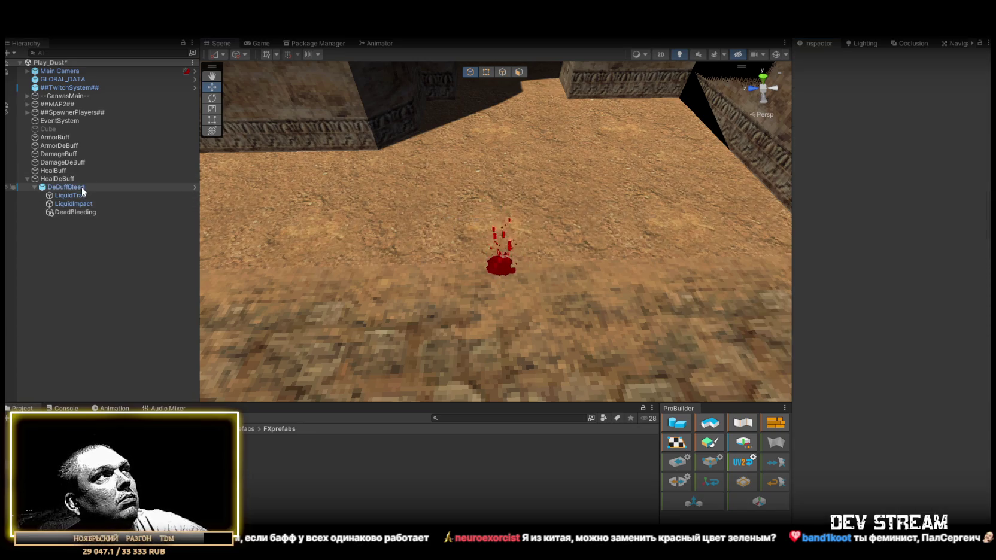
{"action": "mouse_move", "coordinate": [460, 223]}
{"action": "left_mouse_down"}
{"action": "mouse_move", "coordinate": [281, 224]}
{"action": "mouse_move", "coordinate": [590, 223]}
{"action": "mouse_move", "coordinate": [709, 242]}
{"action": "mouse_move", "coordinate": [707, 233]}
{"action": "mouse_move", "coordinate": [350, 241]}
{"action": "mouse_move", "coordinate": [620, 250]}
{"action": "mouse_move", "coordinate": [417, 247]}
{"action": "mouse_move", "coordinate": [423, 239]}
{"action": "left_mouse_up"}
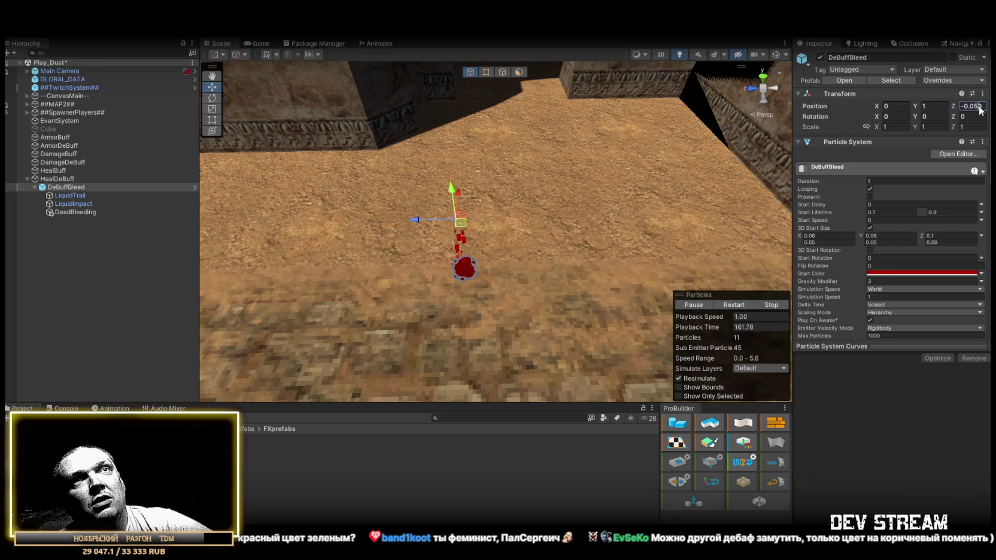
{"action": "type", "text": "0"}
{"action": "key", "text": "Return"}
- Watch the trail from a new angle, reset Z to 0, and collapse DeBuffBleed's children
{"action": "mouse_move", "coordinate": [455, 192]}
{"action": "left_mouse_down"}
{"action": "mouse_move", "coordinate": [437, 163]}
{"action": "mouse_move", "coordinate": [535, 137]}
{"action": "left_mouse_up"}
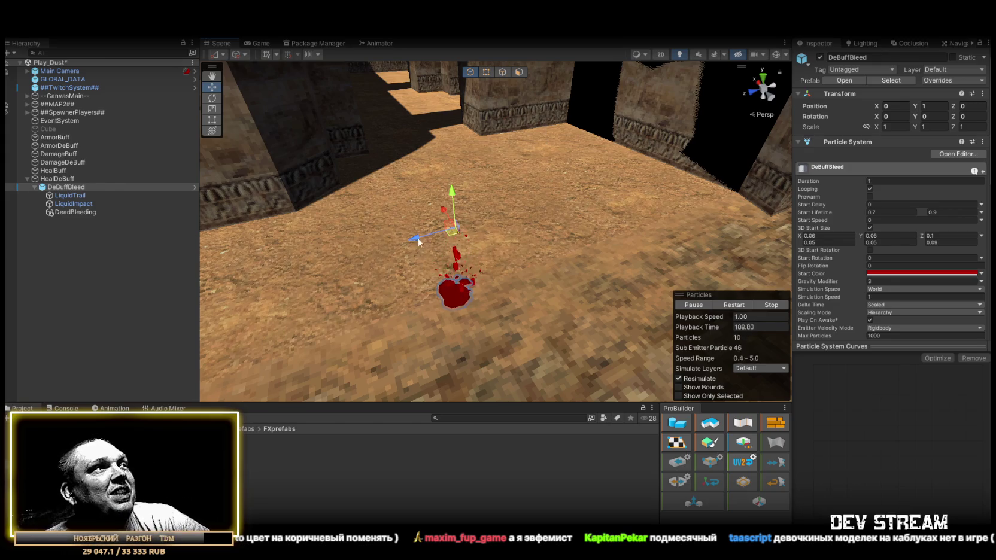
{"action": "mouse_move", "coordinate": [417, 241]}
{"action": "left_mouse_down"}
{"action": "mouse_move", "coordinate": [222, 281]}
{"action": "mouse_move", "coordinate": [387, 268]}
{"action": "mouse_move", "coordinate": [626, 221]}
{"action": "mouse_move", "coordinate": [270, 317]}
{"action": "mouse_move", "coordinate": [431, 299]}
{"action": "mouse_move", "coordinate": [537, 256]}
{"action": "mouse_move", "coordinate": [255, 334]}
{"action": "mouse_move", "coordinate": [461, 314]}
{"action": "mouse_move", "coordinate": [662, 268]}
{"action": "mouse_move", "coordinate": [313, 357]}
{"action": "mouse_move", "coordinate": [389, 328]}
{"action": "left_mouse_up"}
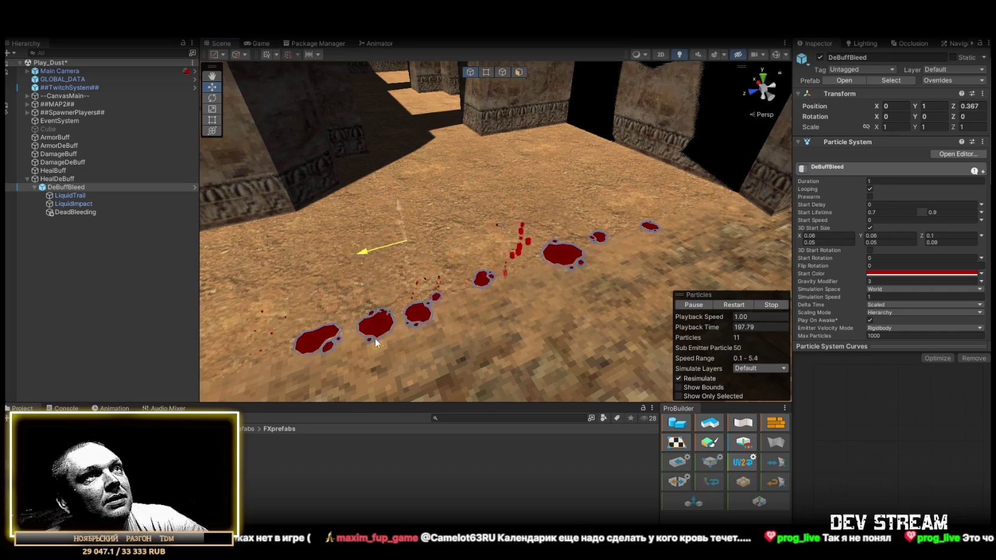
{"action": "double_click", "coordinate": [970, 106]}
{"action": "type", "text": "0"}
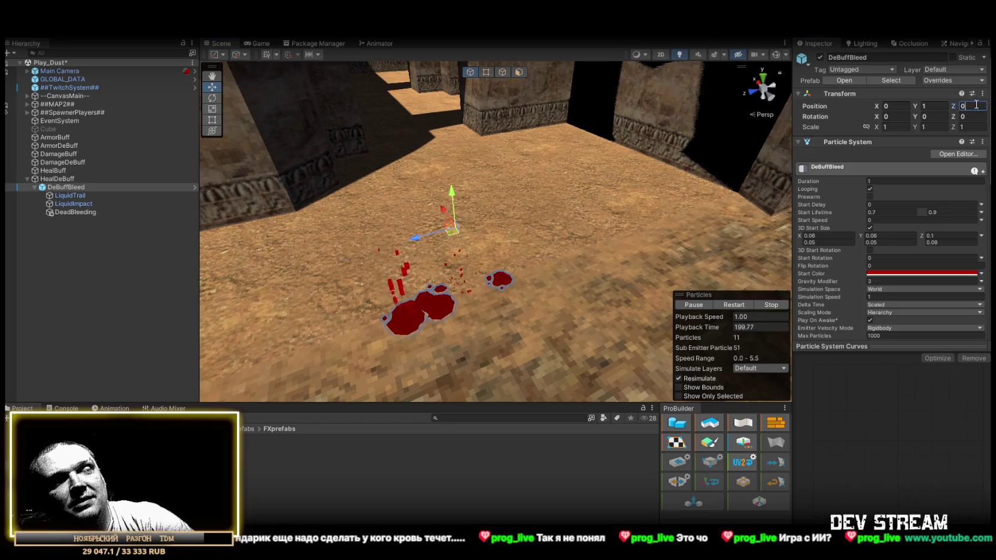
{"action": "left_click", "coordinate": [34, 187]}
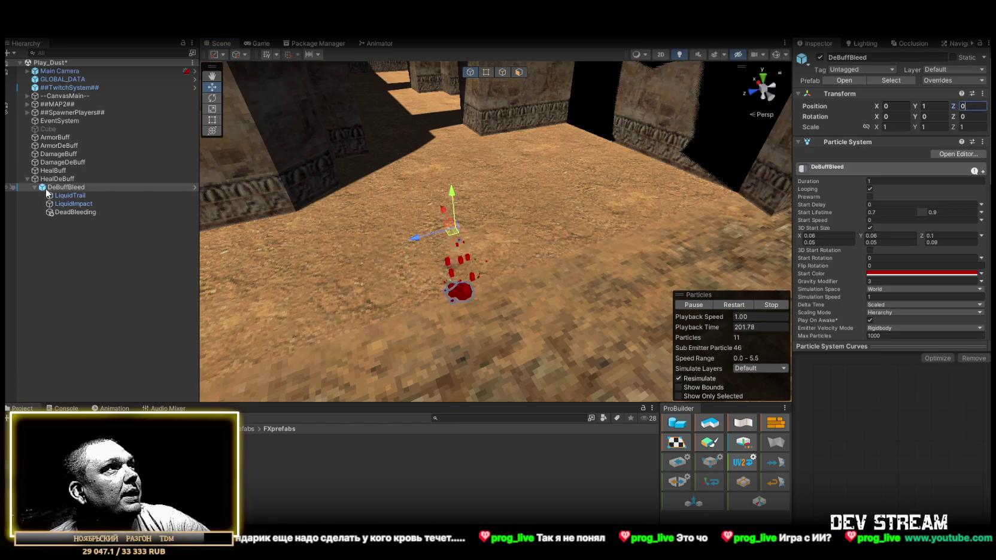
{"action": "left_click", "coordinate": [59, 180]}
{"action": "left_click", "coordinate": [64, 186]}
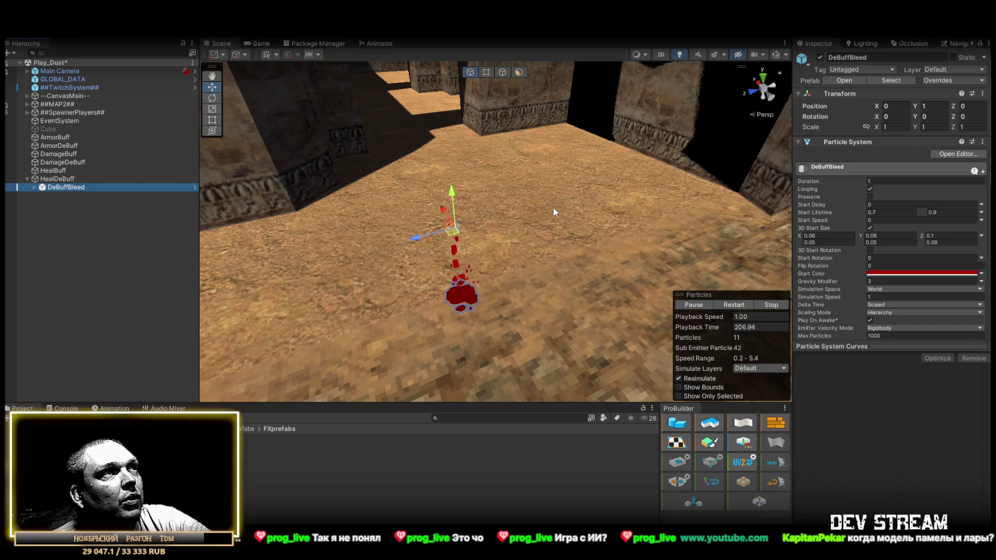
{"action": "mouse_move", "coordinate": [553, 206]}
{"action": "left_mouse_down"}
{"action": "mouse_move", "coordinate": [527, 198]}
{"action": "mouse_move", "coordinate": [310, 416]}
{"action": "left_mouse_up"}
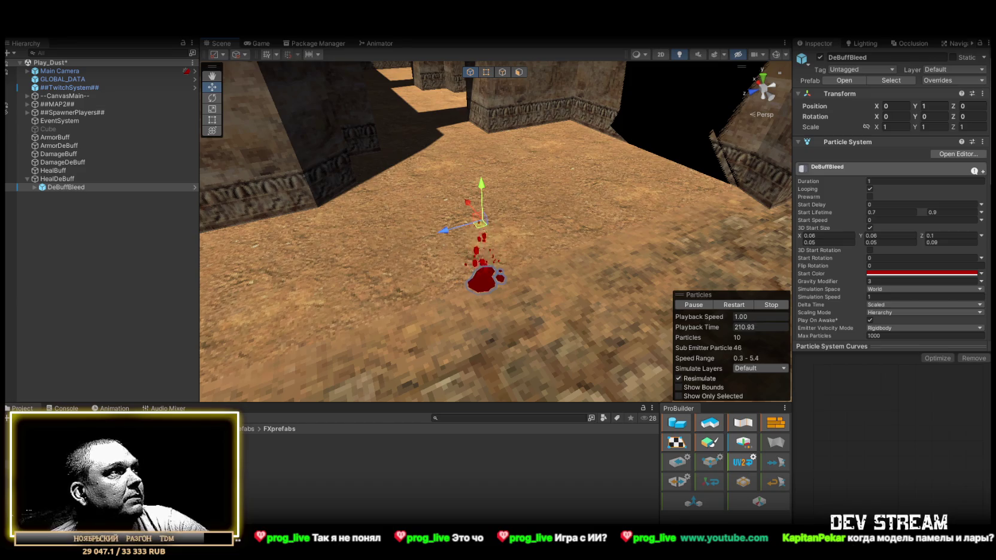
{"action": "right_click", "coordinate": [57, 413]}
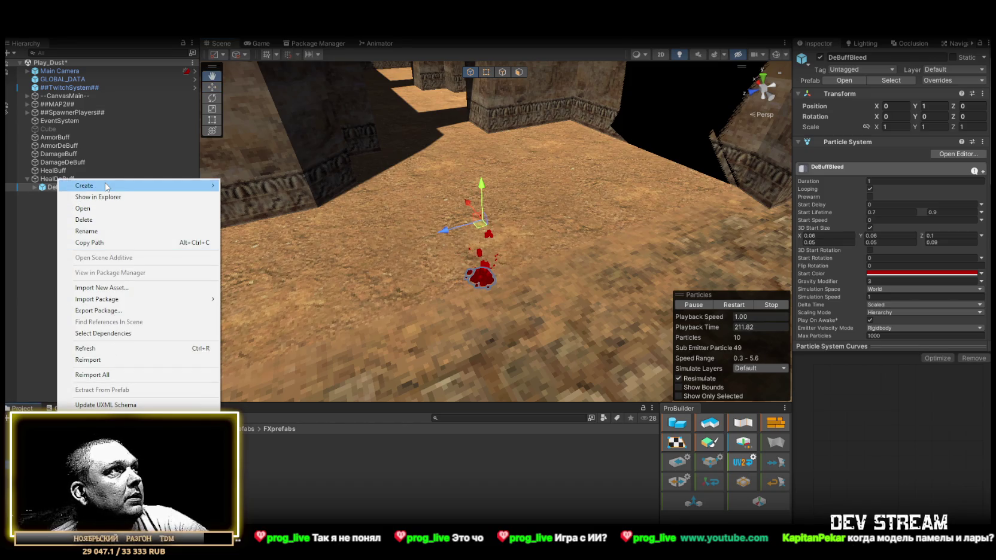
- Create a Buff_Debuff folder inside FXprefabs
{"action": "mouse_move", "coordinate": [106, 186]}
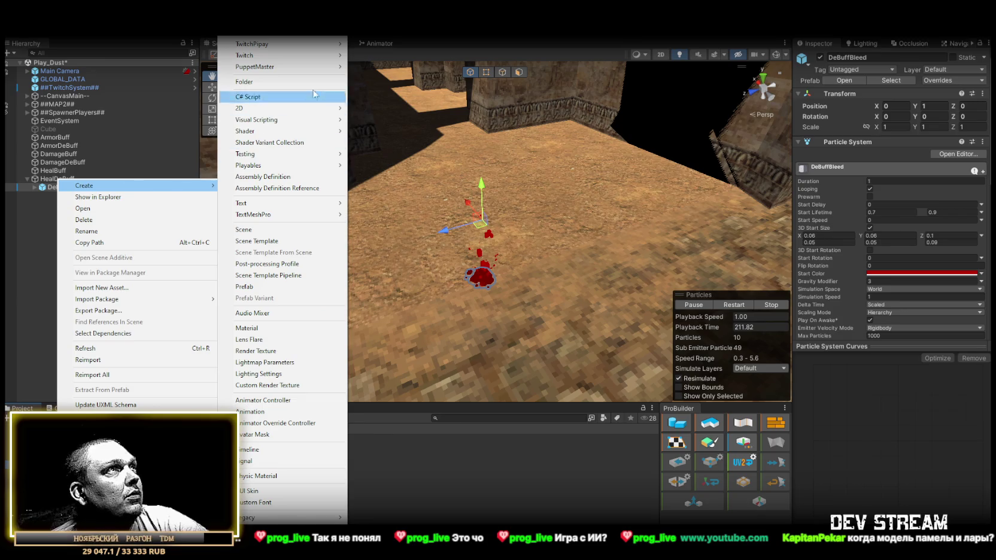
{"action": "left_click", "coordinate": [245, 82]}
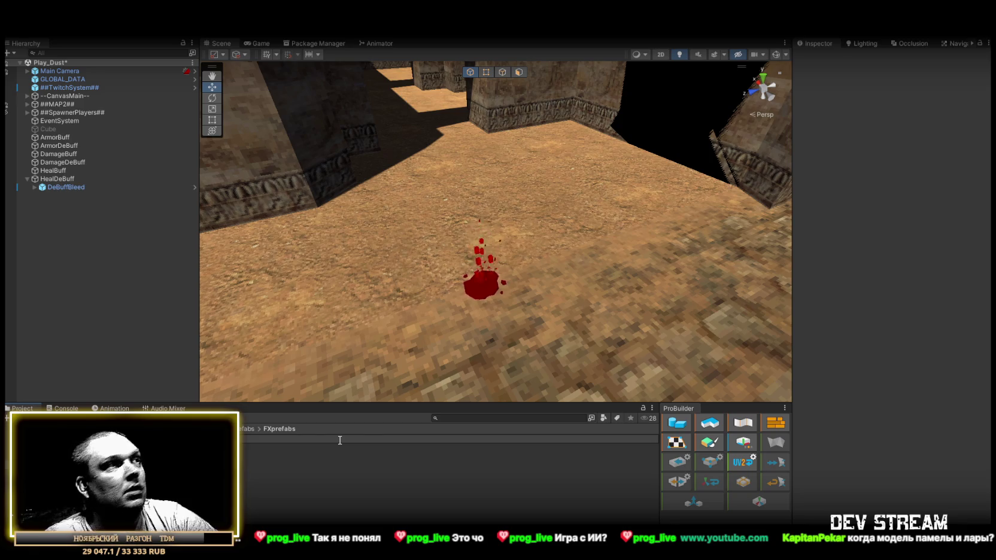
{"action": "key", "text": "Return"}
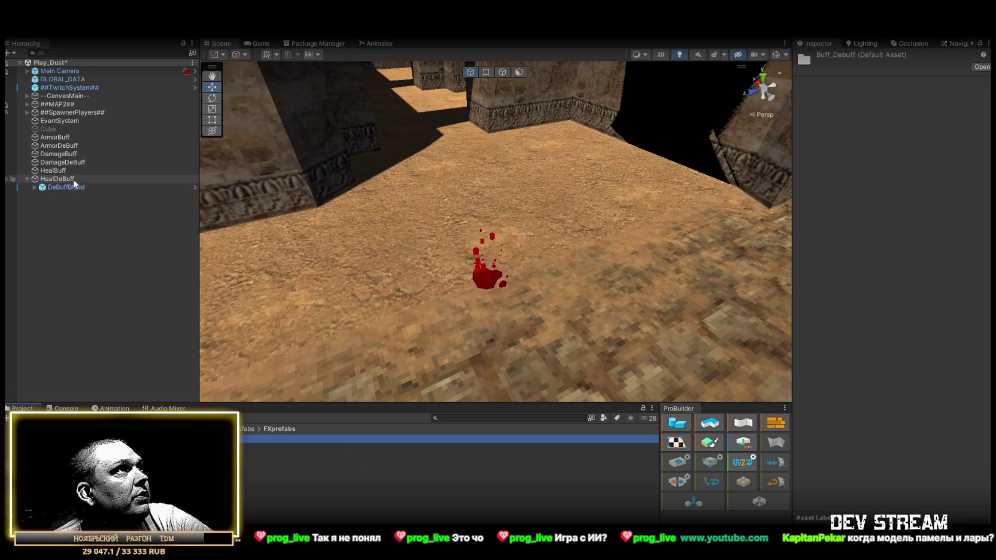
- Compare HealDeBuff and HealBuff, then drop the HealMiniGreen effect into the scene
{"action": "left_click", "coordinate": [67, 185]}
{"action": "left_click", "coordinate": [59, 177]}
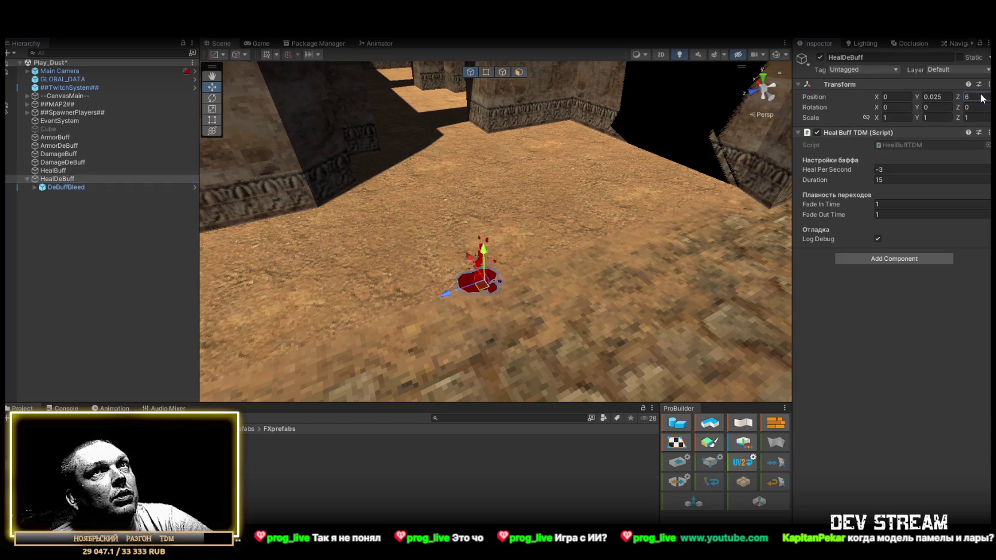
{"action": "mouse_move", "coordinate": [541, 190]}
{"action": "left_mouse_down"}
{"action": "mouse_move", "coordinate": [479, 213]}
{"action": "mouse_move", "coordinate": [419, 198]}
{"action": "mouse_move", "coordinate": [474, 222]}
{"action": "mouse_move", "coordinate": [455, 227]}
{"action": "left_mouse_up"}
{"action": "left_click", "coordinate": [57, 170]}
{"action": "mouse_move", "coordinate": [477, 159]}
{"action": "left_mouse_down"}
{"action": "mouse_move", "coordinate": [497, 197]}
{"action": "mouse_move", "coordinate": [430, 206]}
{"action": "mouse_move", "coordinate": [438, 214]}
{"action": "mouse_move", "coordinate": [339, 285]}
{"action": "left_mouse_up"}
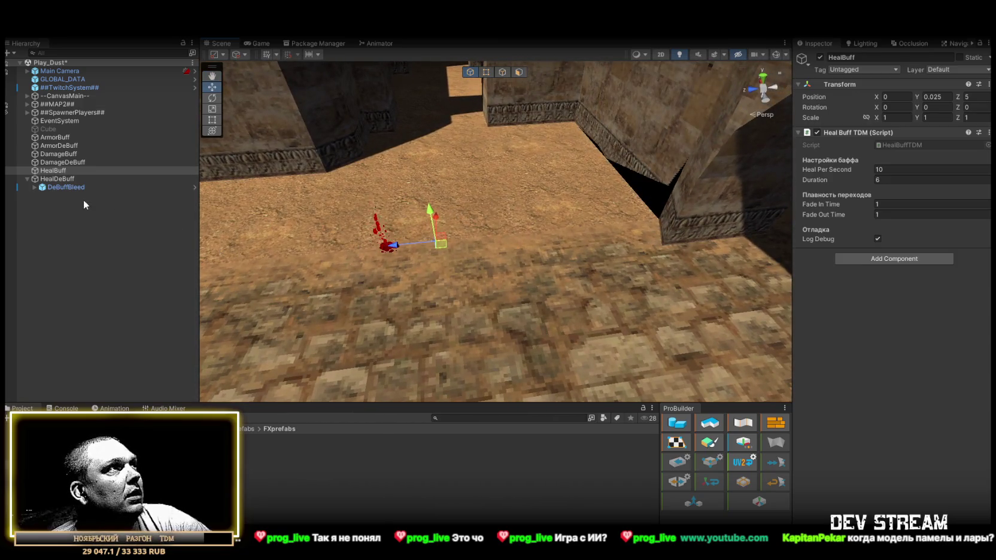
{"action": "left_click", "coordinate": [59, 178]}
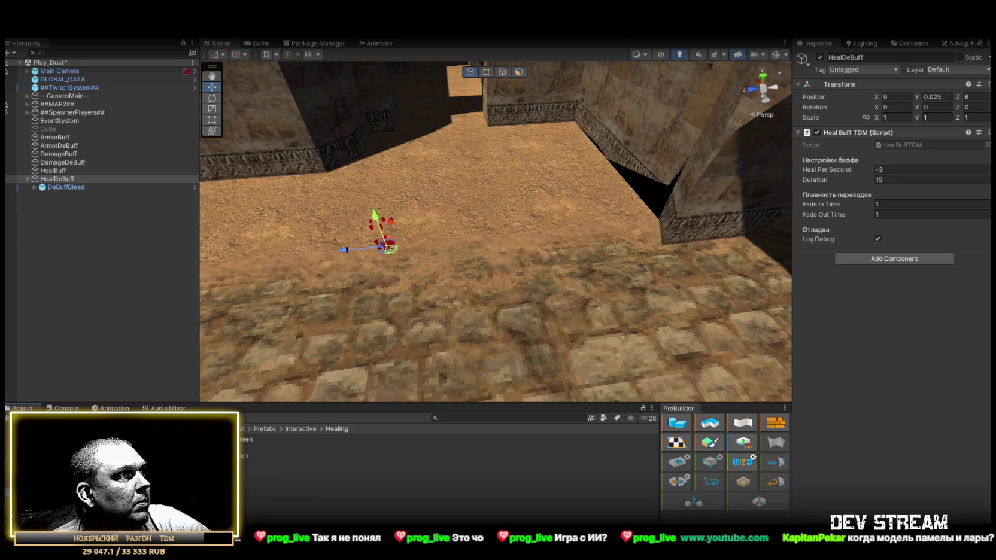
{"action": "left_click_drag", "start_coordinate": [504, 277], "coordinate": [450, 268]}
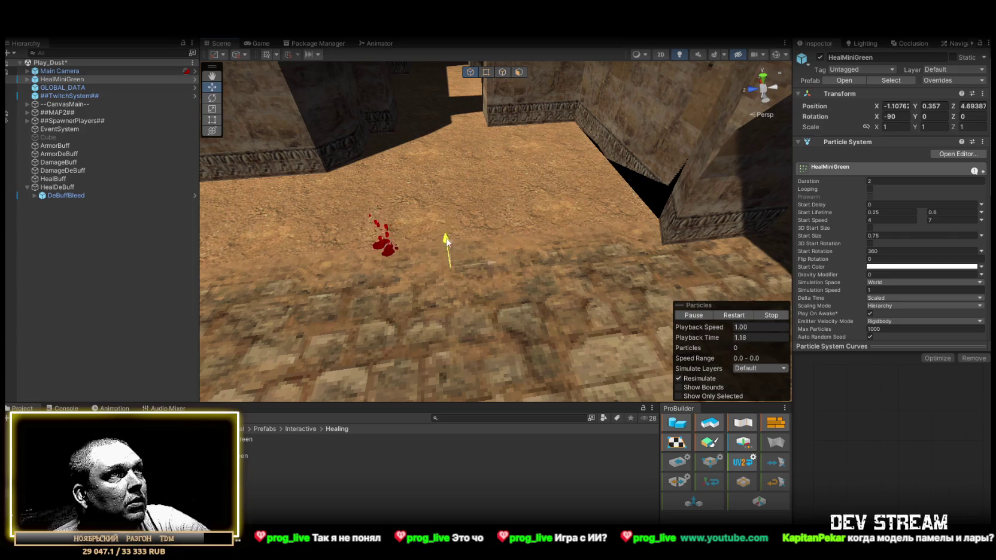
- Replay and delete HealMiniGreen, then try and remove HealExplosionGreen
{"action": "left_click", "coordinate": [728, 316]}
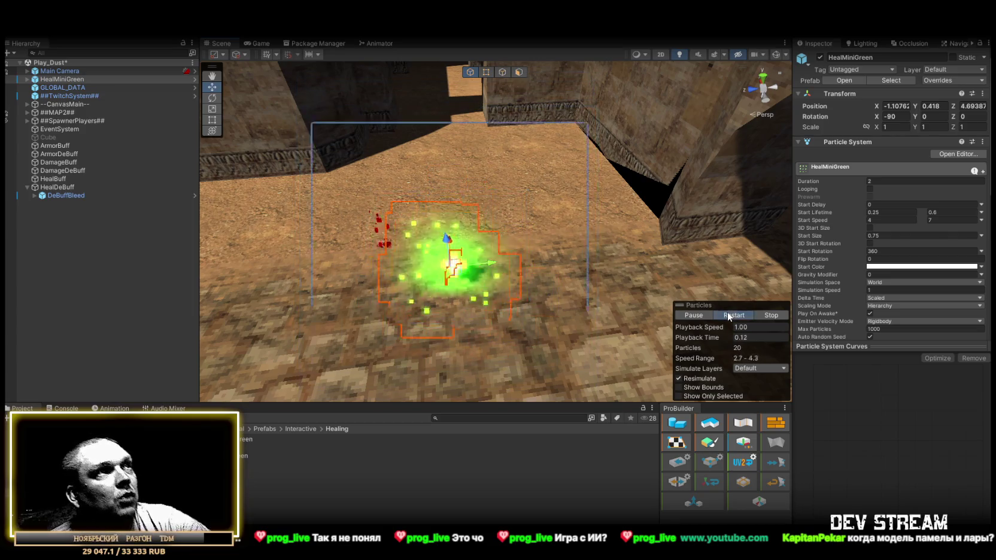
{"action": "key", "text": "Delete"}
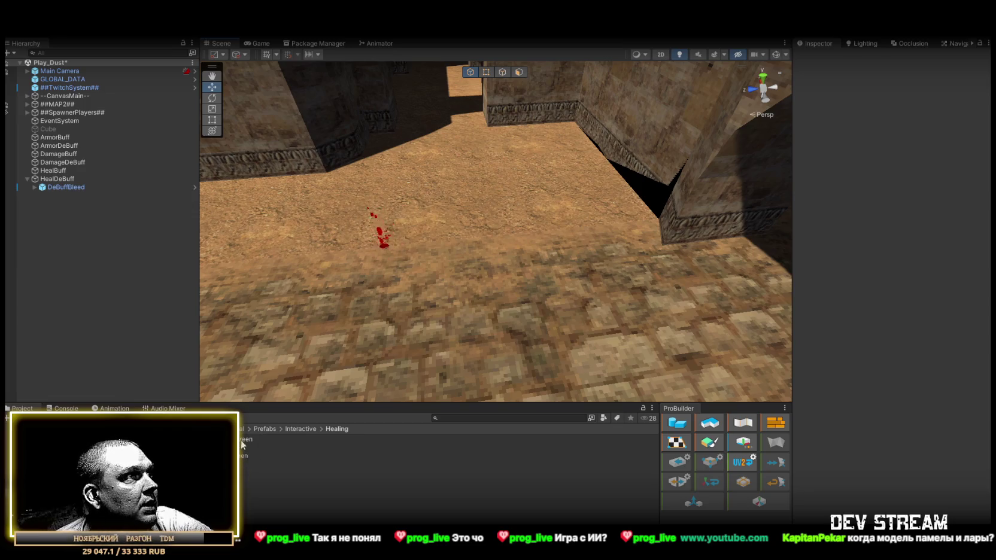
{"action": "left_click_drag", "start_coordinate": [479, 291], "coordinate": [471, 290]}
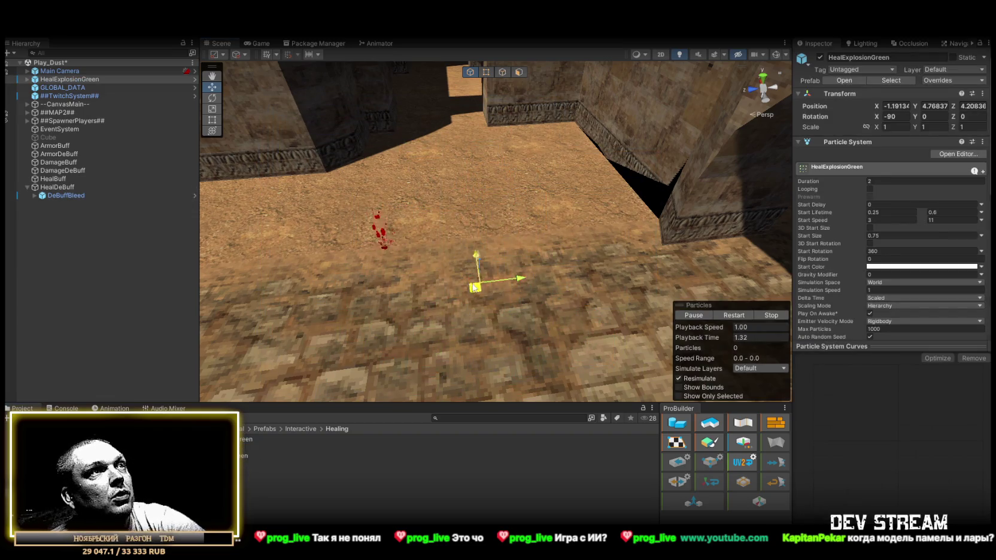
{"action": "key", "text": "Delete"}
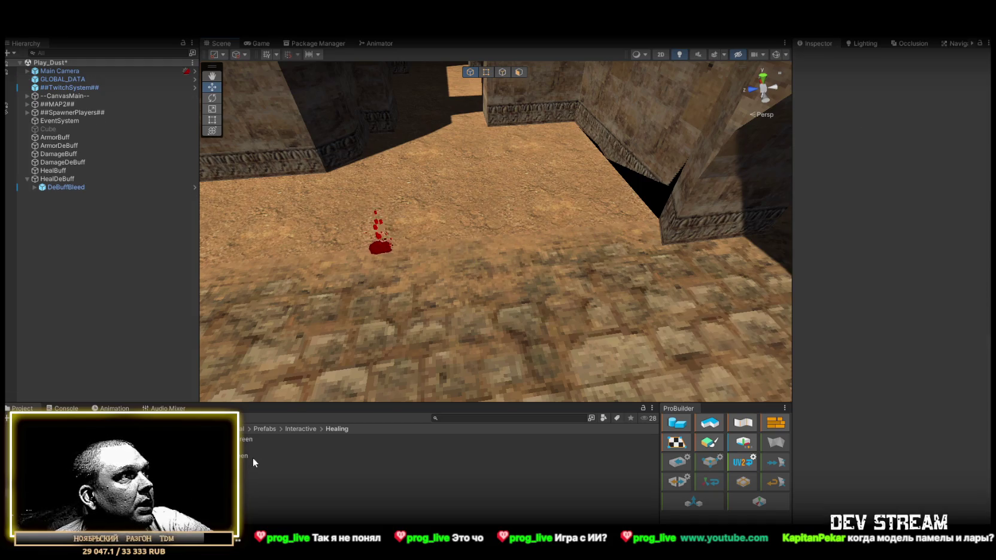
- Add HealGreen under HealBuff at X position 0, then add HealExplosionGreen under HealBuff
{"action": "mouse_move", "coordinate": [228, 439]}
{"action": "left_mouse_down"}
{"action": "mouse_move", "coordinate": [446, 323]}
{"action": "mouse_move", "coordinate": [473, 269]}
{"action": "mouse_move", "coordinate": [412, 144]}
{"action": "left_mouse_up"}
{"action": "mouse_move", "coordinate": [443, 215]}
{"action": "left_mouse_down"}
{"action": "mouse_move", "coordinate": [477, 271]}
{"action": "mouse_move", "coordinate": [471, 265]}
{"action": "left_mouse_up"}
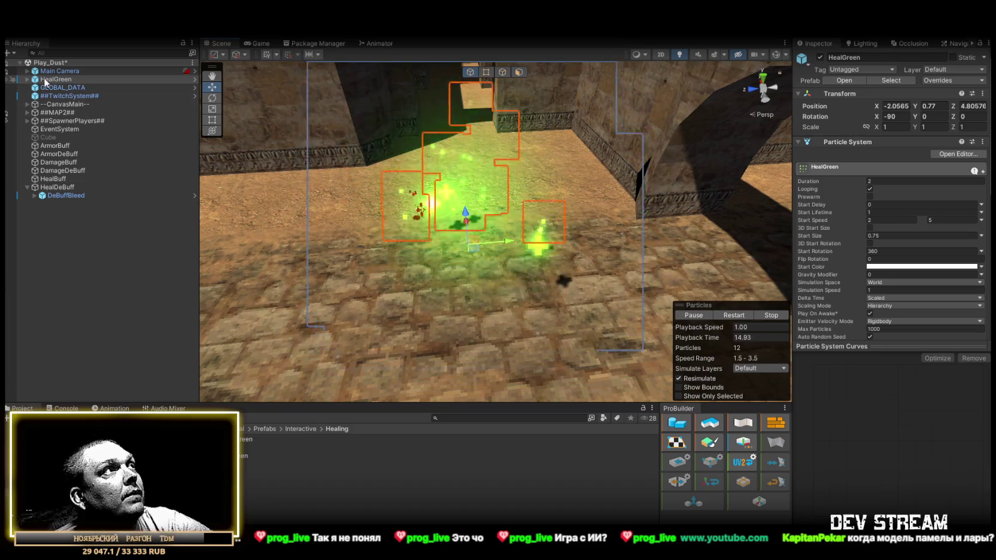
{"action": "left_click_drag", "start_coordinate": [48, 78], "coordinate": [50, 178]}
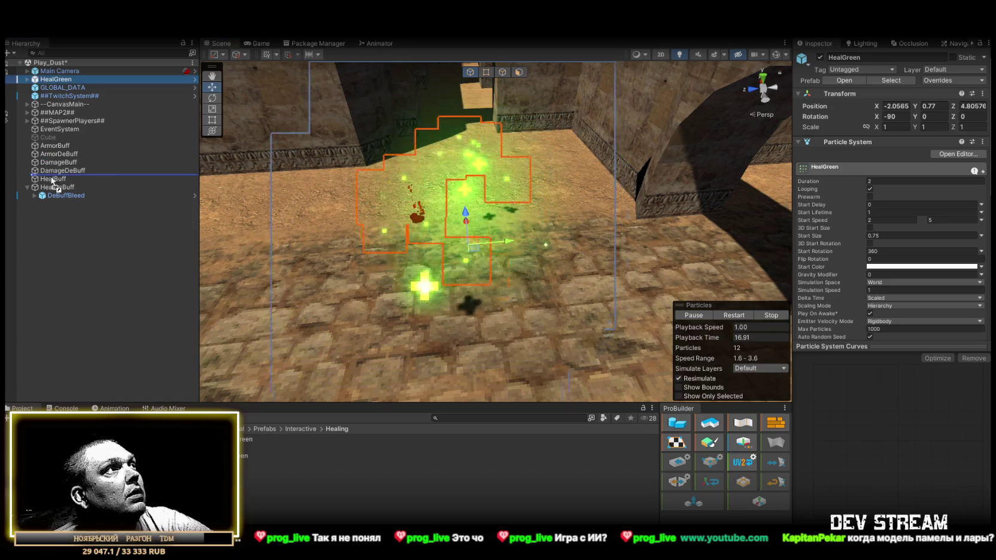
{"action": "type", "text": "0"}
{"action": "key", "text": "Tab"}
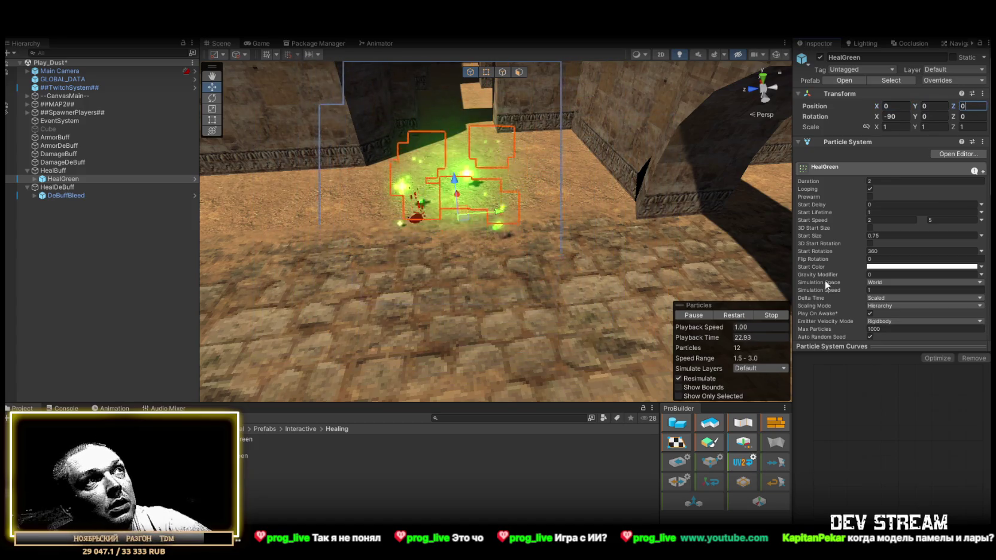
{"action": "scroll", "coordinate": [825, 280], "scroll_direction": "down", "scroll_amount": 3}
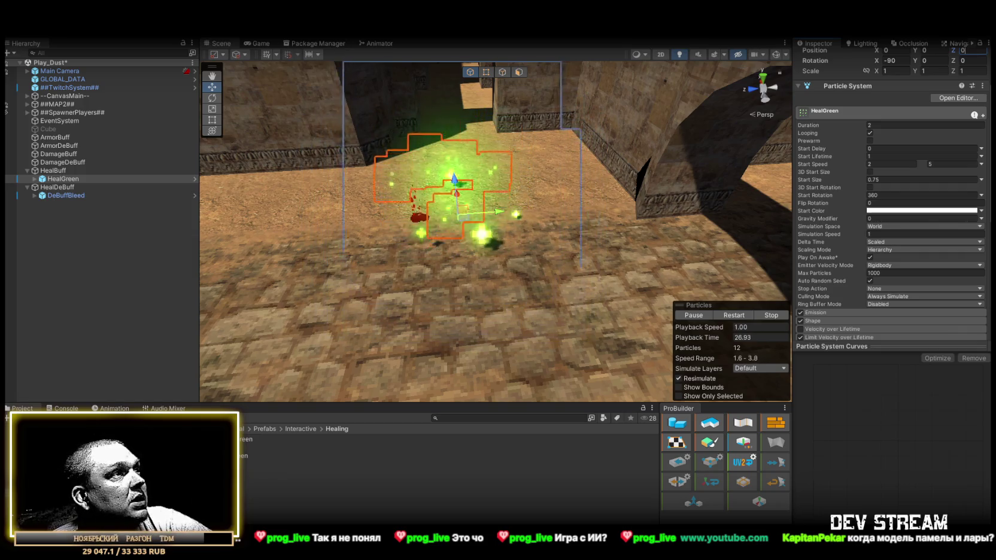
{"action": "left_click_drag", "start_coordinate": [242, 439], "coordinate": [54, 171]}
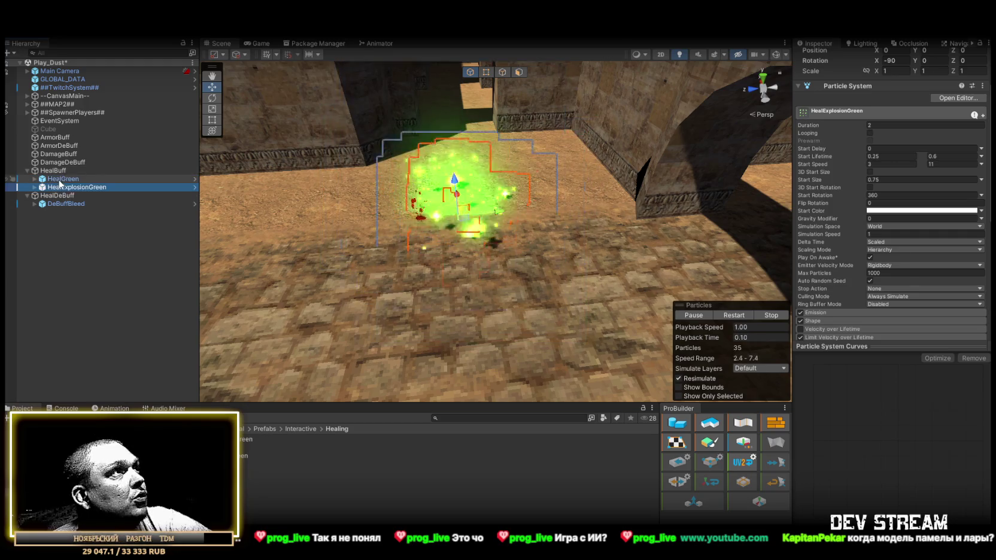
- Select both heal effects and restart their preview, viewing the particles up close
{"action": "scroll", "coordinate": [929, 119], "scroll_direction": "up", "scroll_amount": 3}
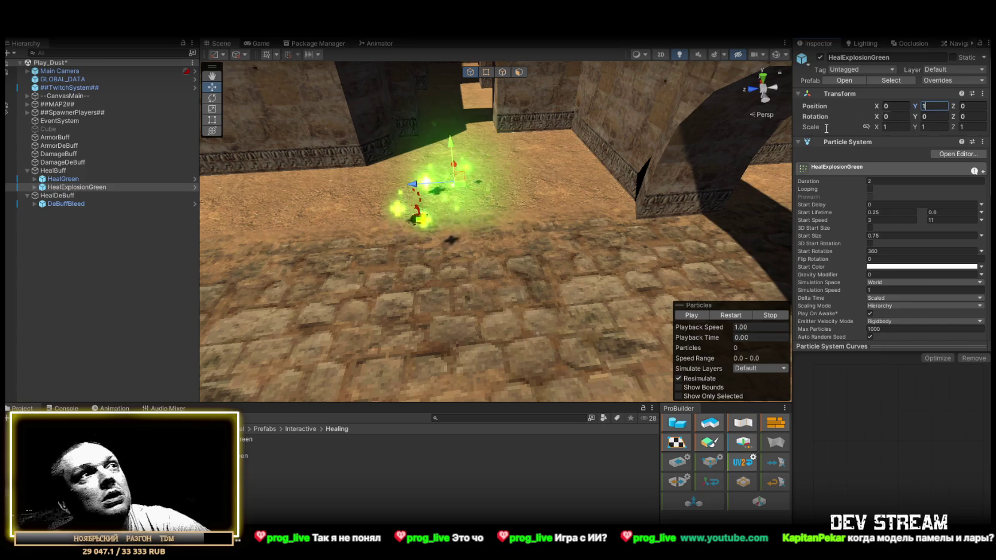
{"action": "left_click", "coordinate": [186, 187], "text": "shift"}
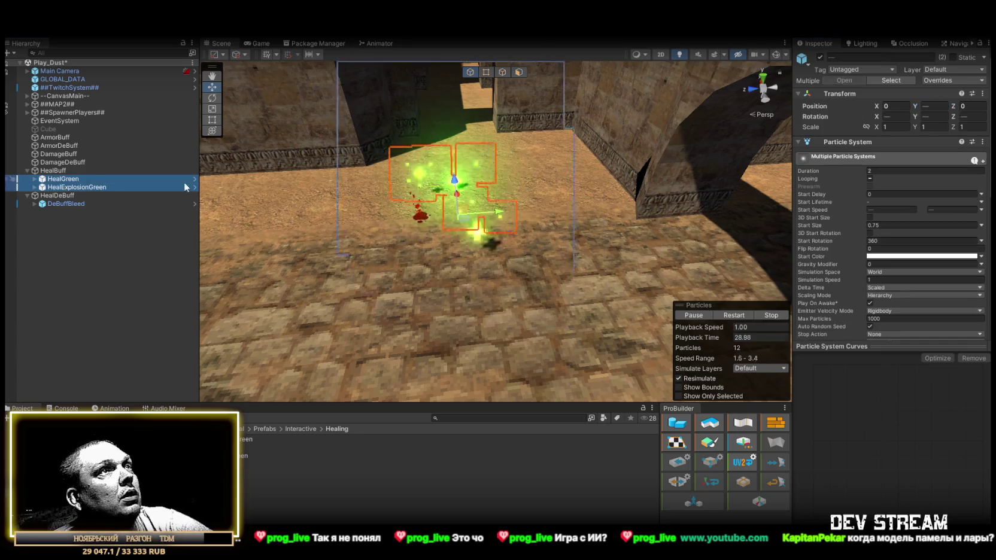
{"action": "left_click", "coordinate": [734, 315]}
{"action": "mouse_move", "coordinate": [642, 259]}
{"action": "left_mouse_down"}
{"action": "mouse_move", "coordinate": [640, 228]}
{"action": "mouse_move", "coordinate": [554, 241]}
{"action": "left_mouse_up"}
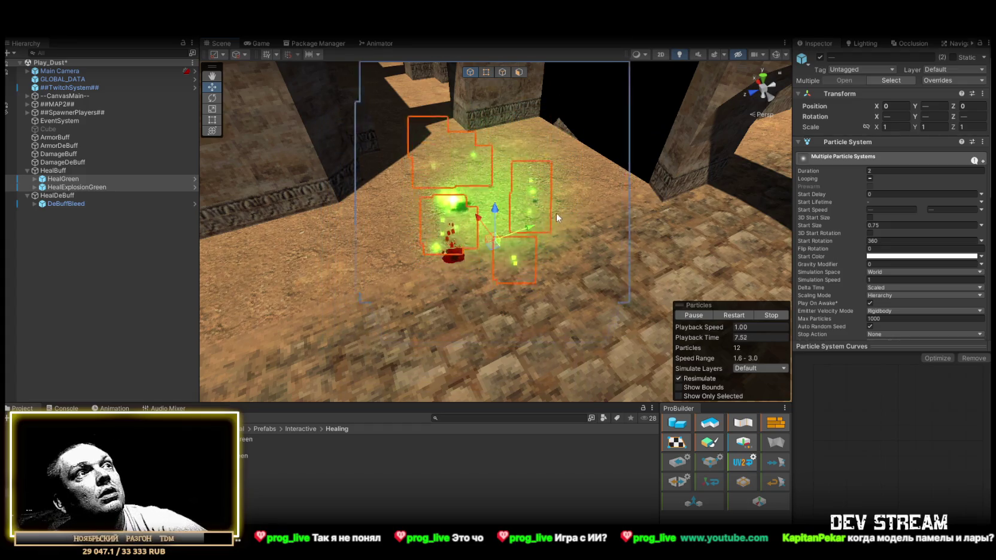
{"action": "left_click_drag", "start_coordinate": [629, 229], "coordinate": [551, 234]}
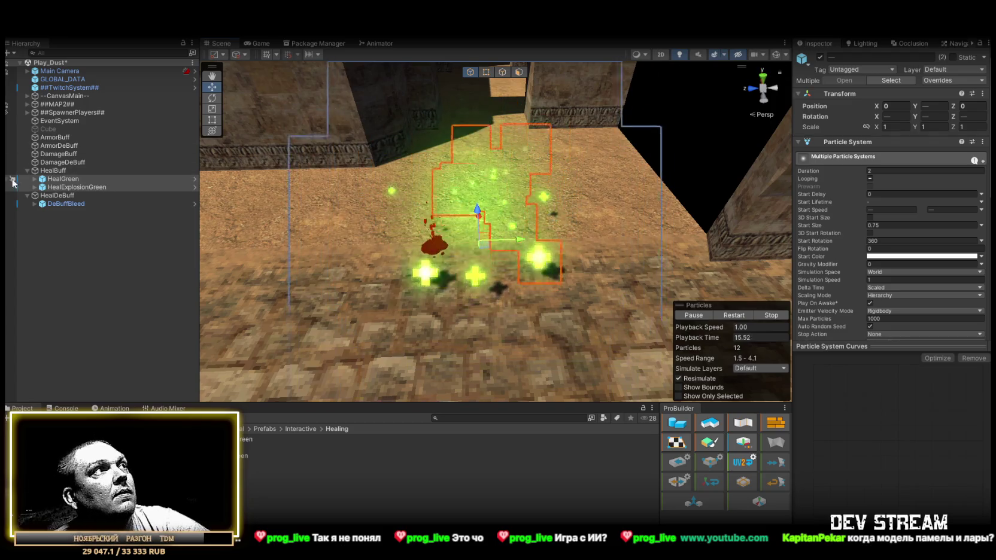
- Inspect HealDeBuff, DeBuffBleed, HealGreen, HealExplosionGreen, HealBuff and DamageDeBuff settings
{"action": "left_click", "coordinate": [57, 195]}
{"action": "left_click", "coordinate": [68, 203]}
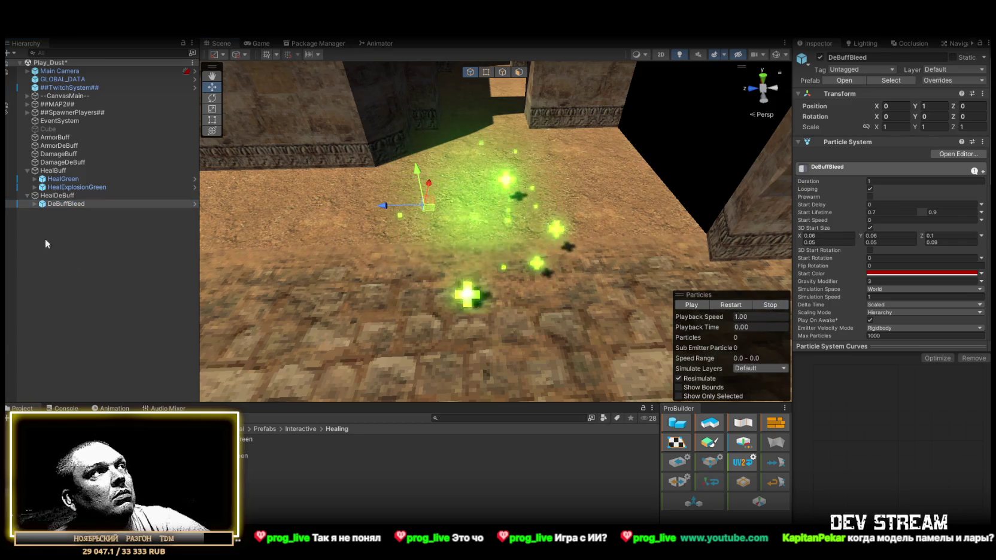
{"action": "left_click", "coordinate": [63, 178]}
{"action": "left_click", "coordinate": [77, 187], "text": "shift"}
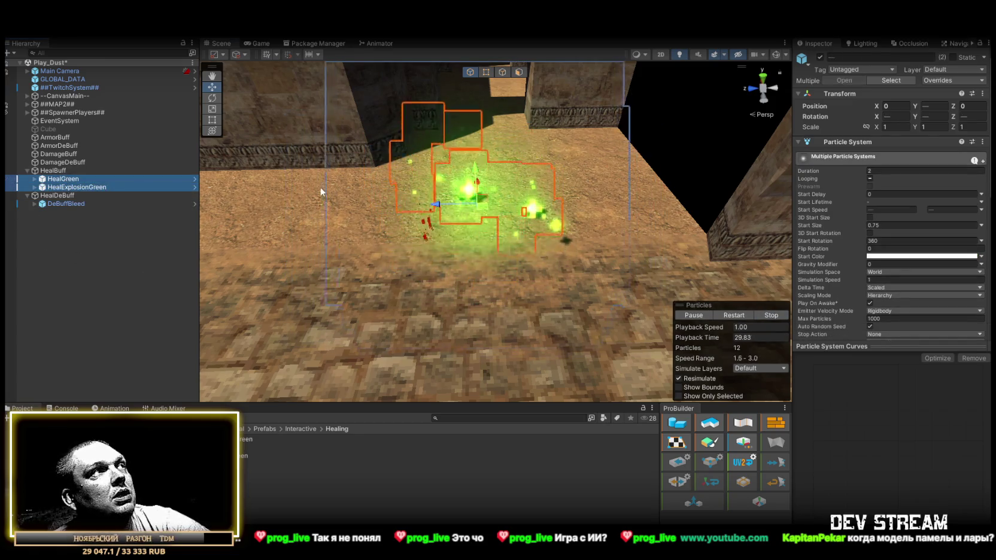
{"action": "left_click", "coordinate": [53, 171]}
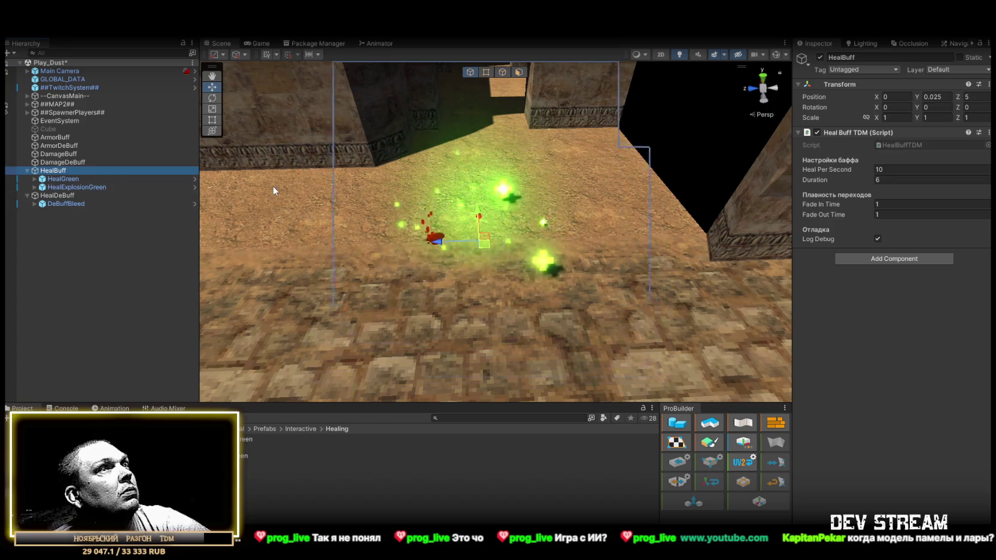
{"action": "left_click", "coordinate": [67, 187]}
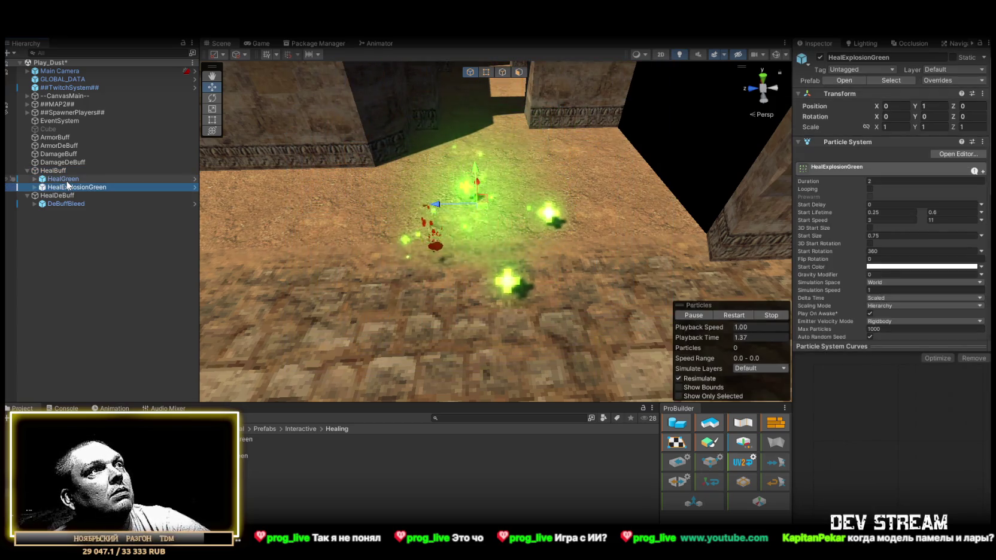
{"action": "left_click", "coordinate": [55, 178]}
{"action": "left_click", "coordinate": [28, 172]}
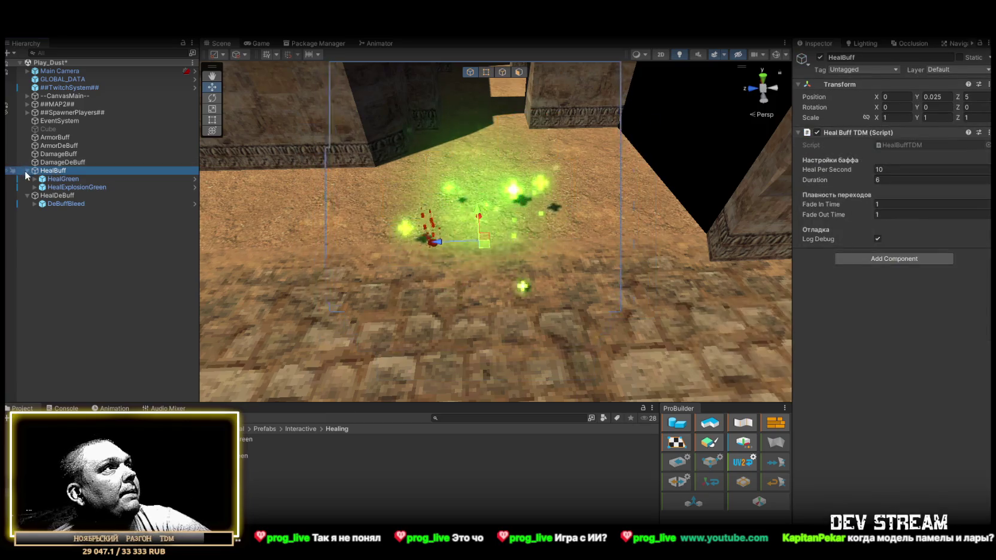
{"action": "left_click", "coordinate": [82, 161]}
{"action": "left_click_drag", "start_coordinate": [311, 239], "coordinate": [449, 281]}
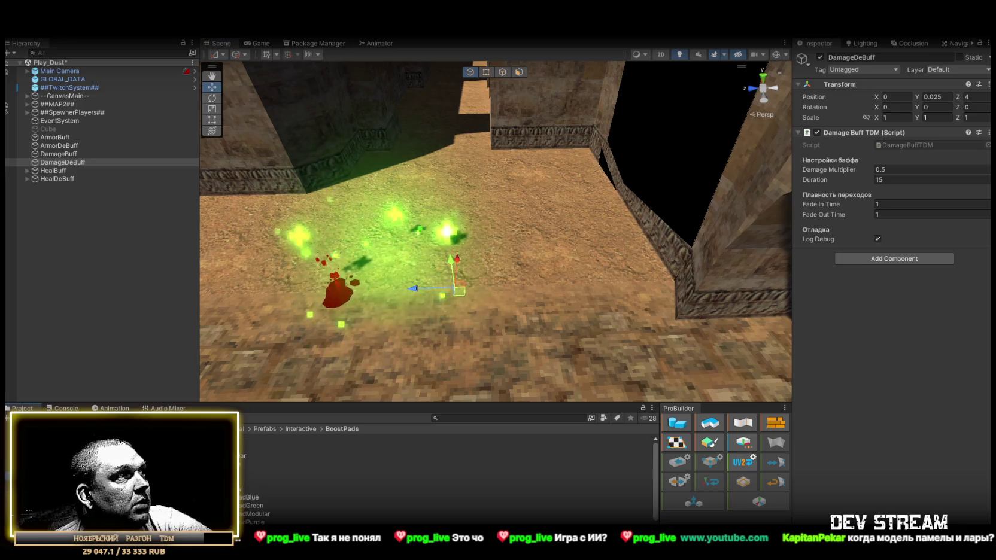
- Parent BoostPadYellow under DamageBuff with a uniform 0.25 scale
{"action": "mouse_move", "coordinate": [375, 385]}
{"action": "left_mouse_down"}
{"action": "mouse_move", "coordinate": [272, 517]}
{"action": "mouse_move", "coordinate": [563, 332]}
{"action": "mouse_move", "coordinate": [646, 304]}
{"action": "mouse_move", "coordinate": [620, 331]}
{"action": "mouse_move", "coordinate": [533, 255]}
{"action": "mouse_move", "coordinate": [535, 213]}
{"action": "mouse_move", "coordinate": [517, 276]}
{"action": "mouse_move", "coordinate": [526, 275]}
{"action": "left_mouse_up"}
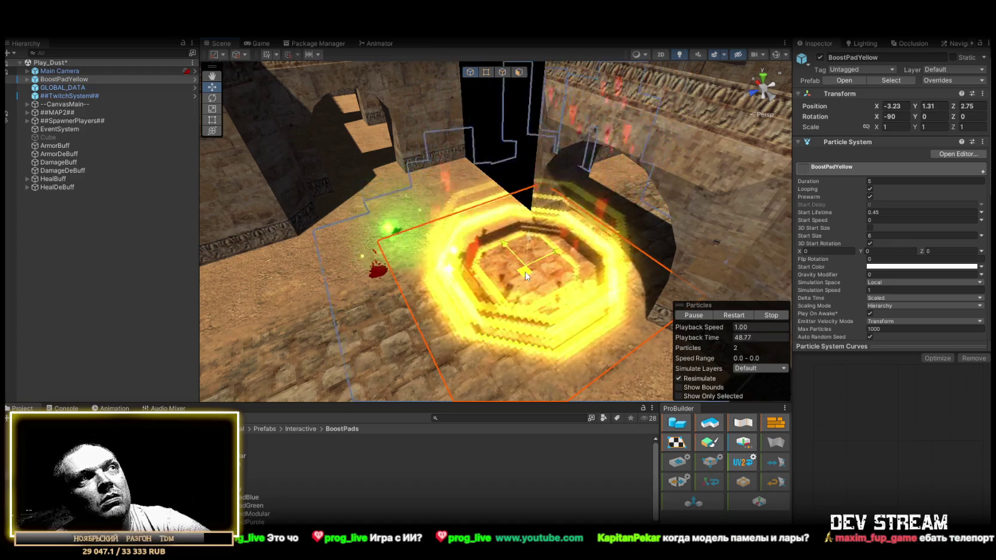
{"action": "double_click", "coordinate": [64, 79]}
{"action": "left_click_drag", "start_coordinate": [43, 229], "coordinate": [59, 162]}
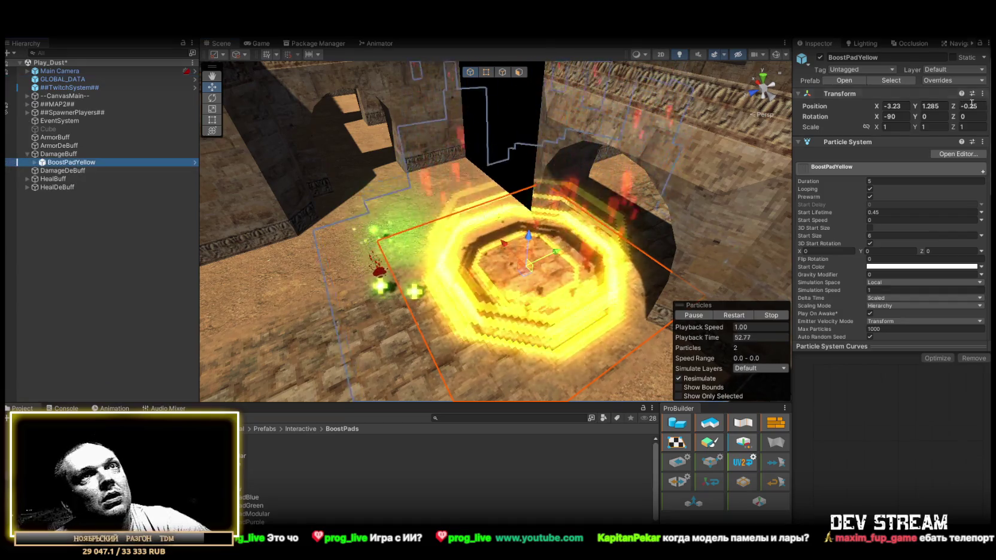
{"action": "left_click", "coordinate": [866, 127]}
{"action": "double_click", "coordinate": [895, 127]}
{"action": "type", "text": ".5"}
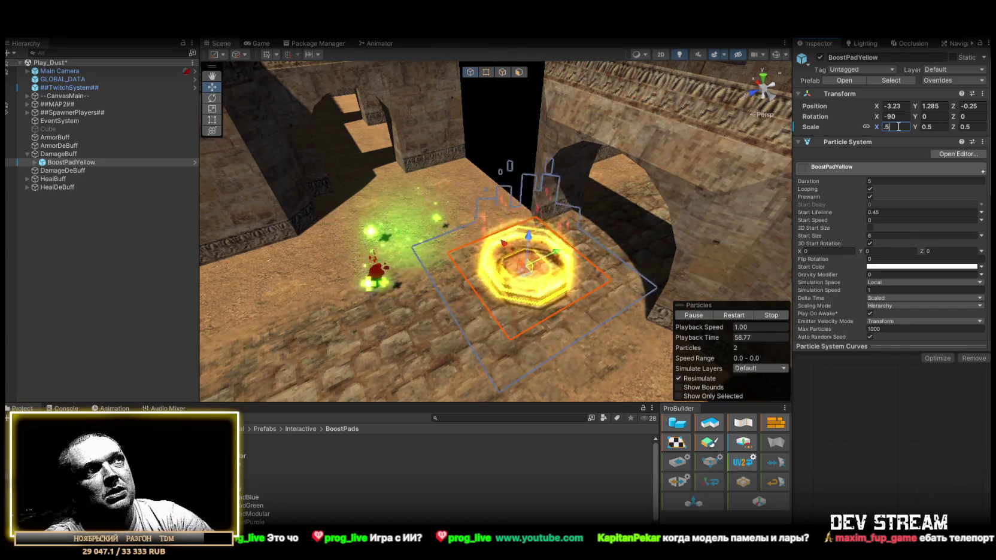
{"action": "key", "text": "BackSpace"}
{"action": "type", "text": "25"}
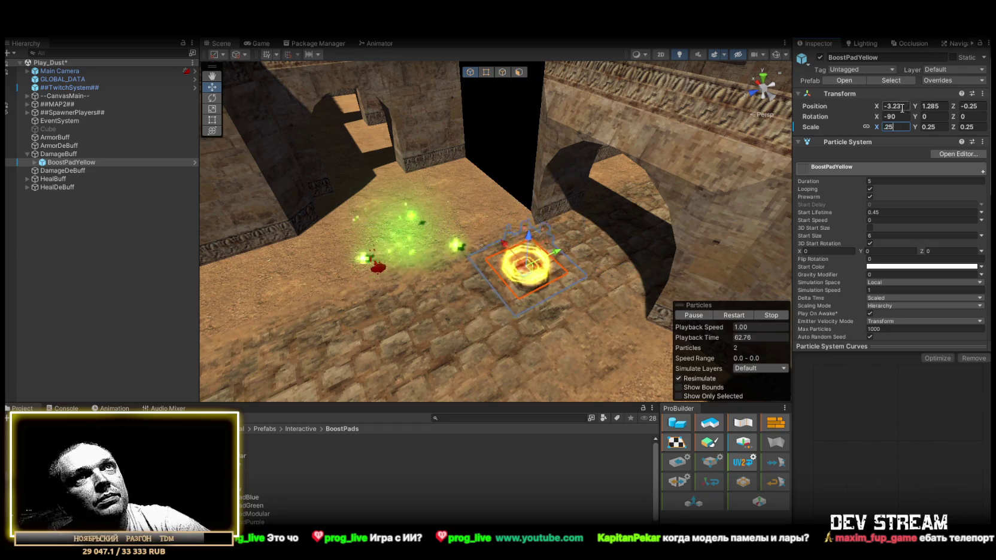
{"action": "type", "text": "0"}
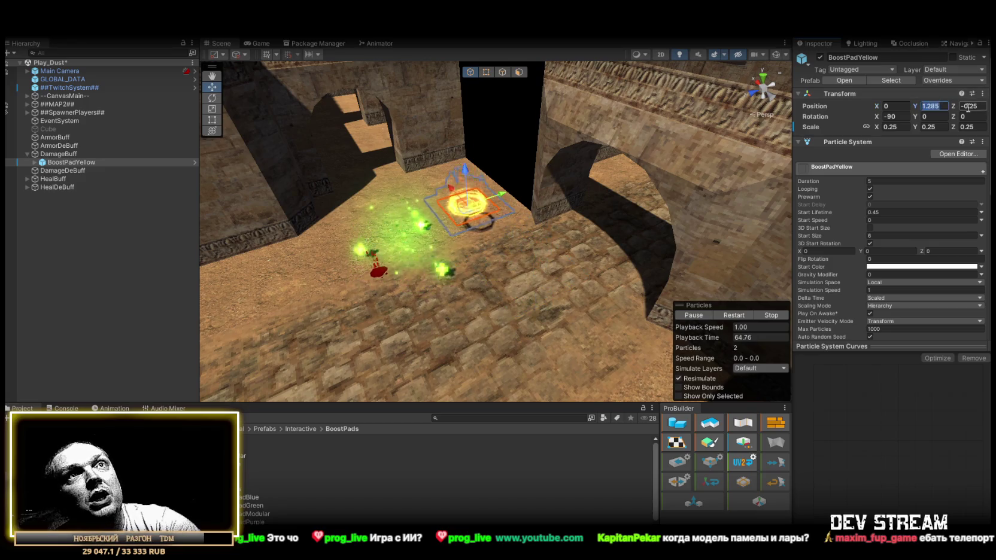
- Move ArmorBuff to Z position 2 and start editing DamageBuff's Z position
{"action": "mouse_move", "coordinate": [569, 178]}
{"action": "left_mouse_down"}
{"action": "mouse_move", "coordinate": [516, 160]}
{"action": "mouse_move", "coordinate": [533, 156]}
{"action": "mouse_move", "coordinate": [518, 214]}
{"action": "mouse_move", "coordinate": [477, 193]}
{"action": "mouse_move", "coordinate": [514, 237]}
{"action": "mouse_move", "coordinate": [476, 269]}
{"action": "left_mouse_up"}
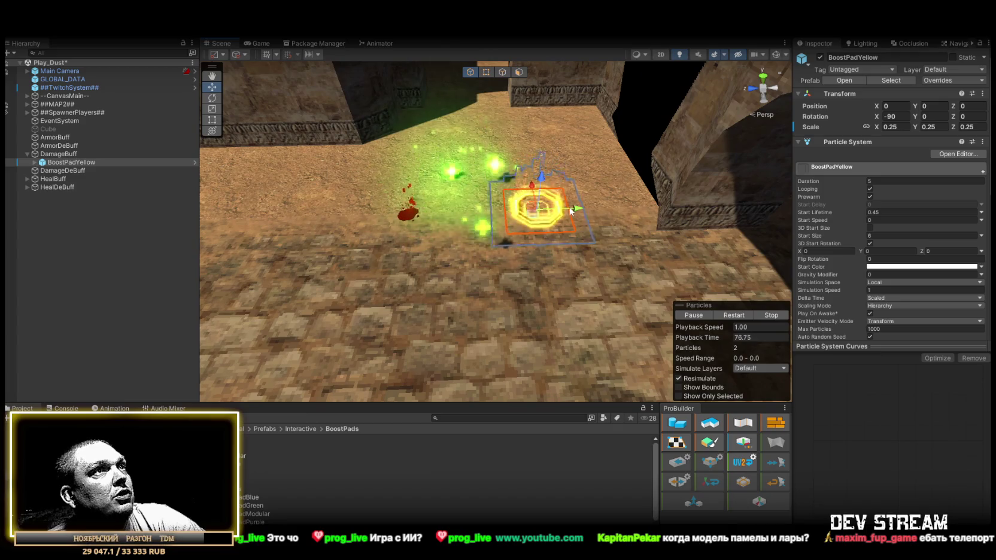
{"action": "left_click", "coordinate": [27, 154]}
{"action": "left_click", "coordinate": [55, 138]}
{"action": "left_click", "coordinate": [973, 97]}
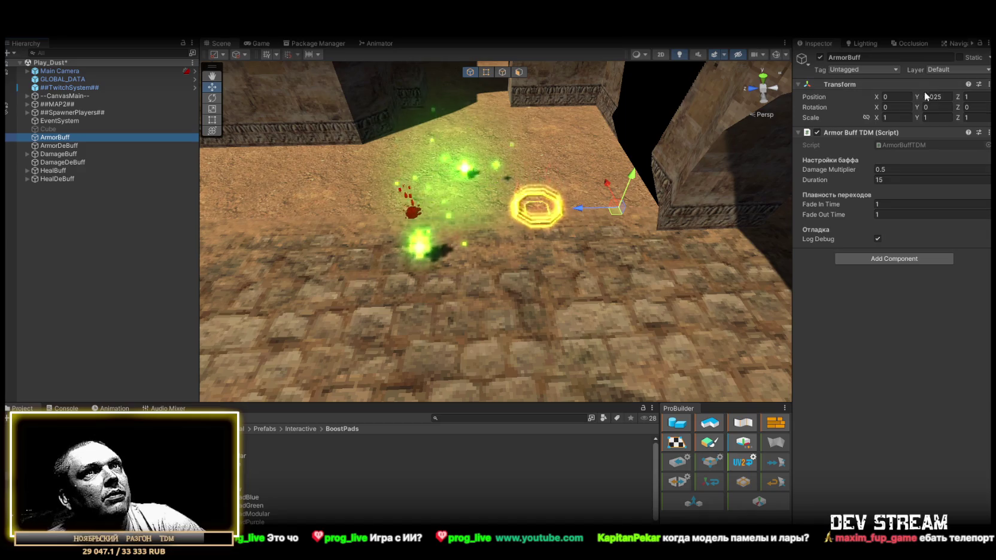
{"action": "type", "text": "2"}
{"action": "left_click", "coordinate": [66, 145]}
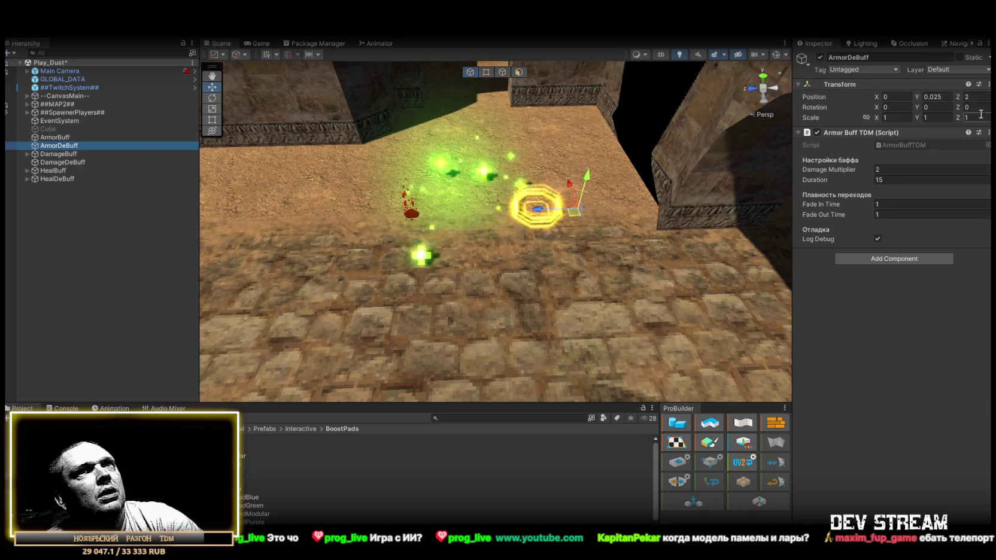
{"action": "left_click", "coordinate": [59, 153]}
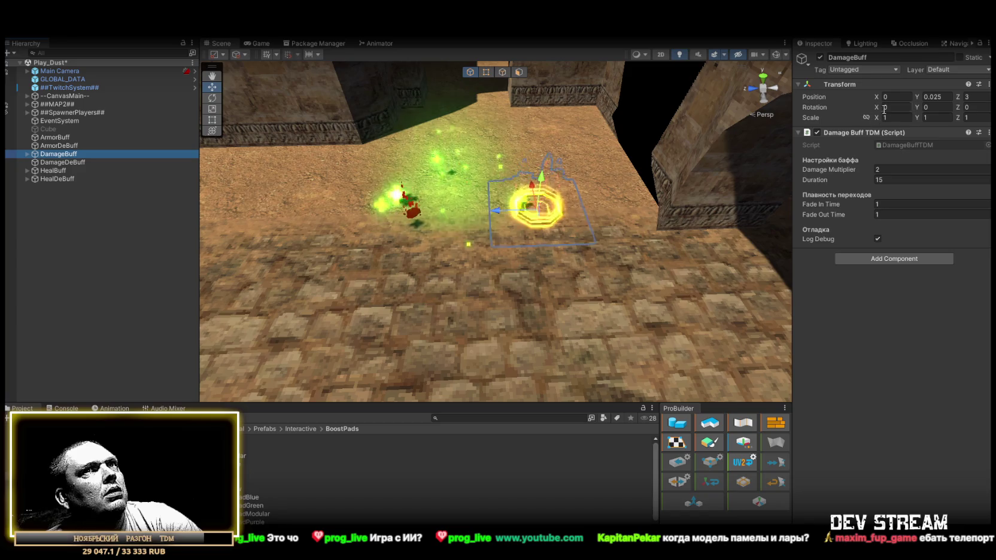
{"action": "left_click", "coordinate": [978, 97]}
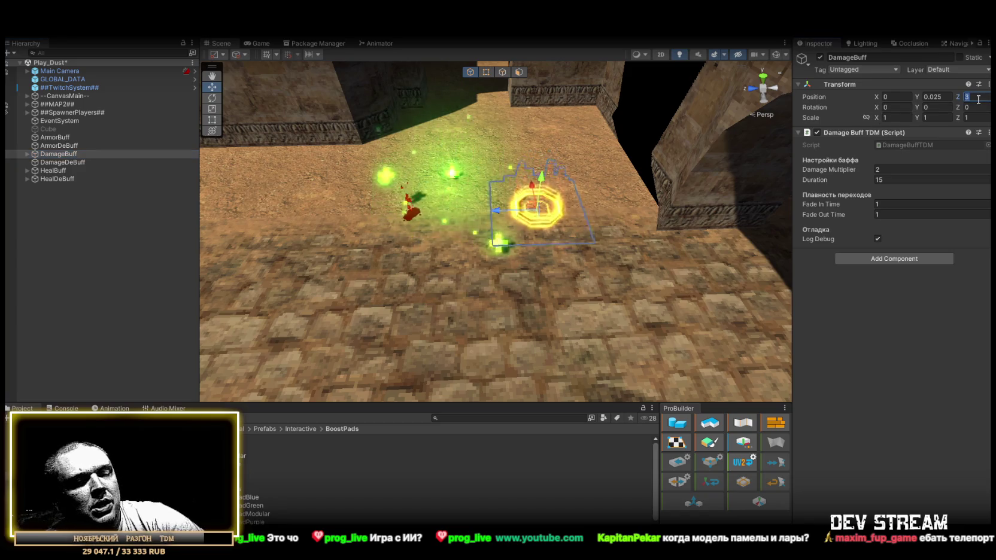
- Set DamageDeBuff's Z position to 8 and HealBuff's Z position to 1
{"action": "left_click", "coordinate": [63, 162]}
{"action": "left_click", "coordinate": [978, 98]}
{"action": "type", "text": "8"}
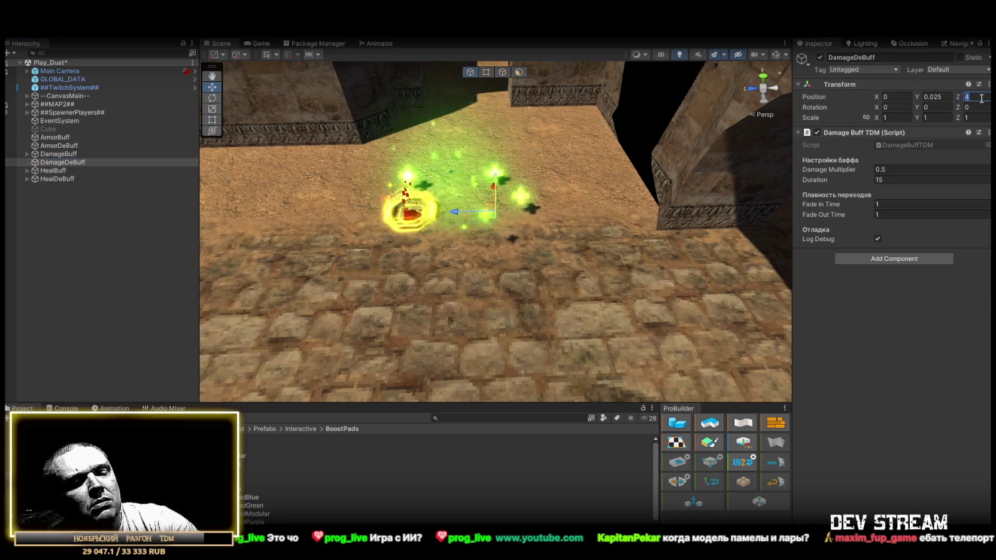
{"action": "left_click", "coordinate": [68, 170]}
{"action": "left_click", "coordinate": [799, 85]}
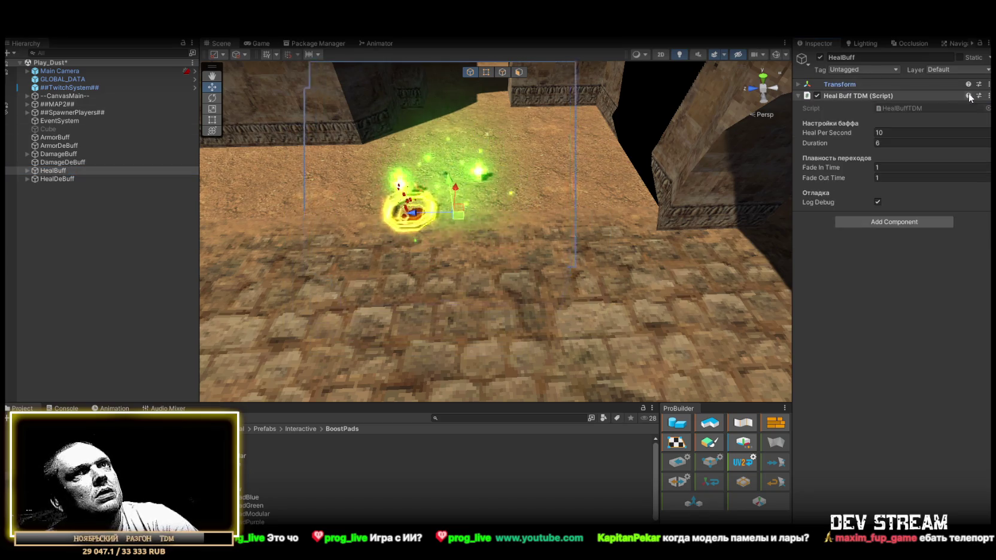
{"action": "left_click", "coordinate": [799, 84]}
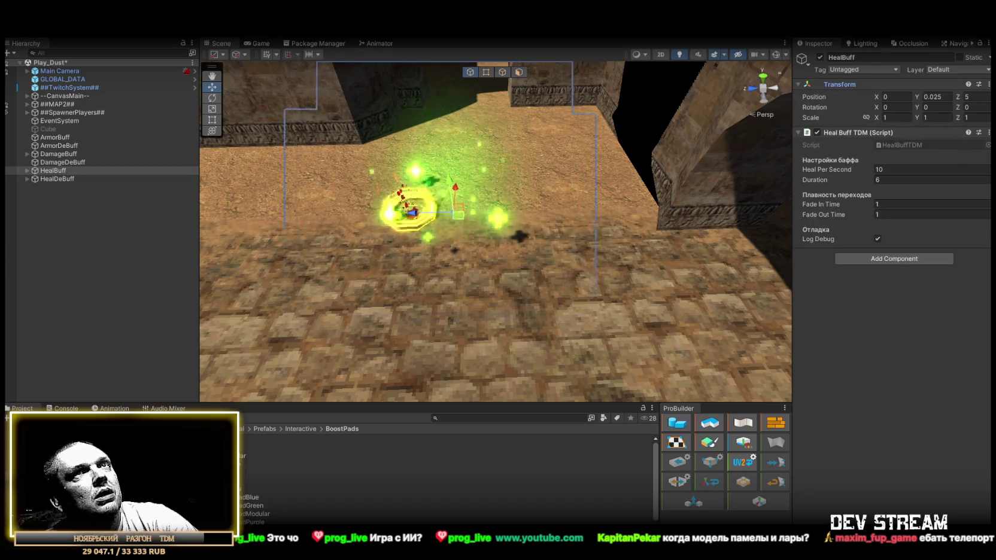
{"action": "left_click", "coordinate": [976, 97]}
{"action": "type", "text": "10"}
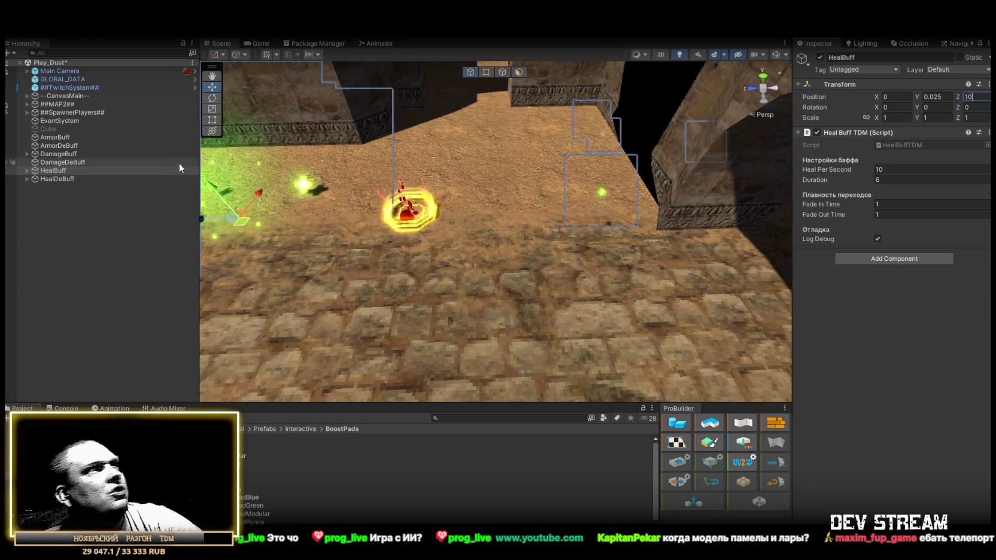
- Set HealDeBuff's Z position to 12 and level the scene view
{"action": "left_click", "coordinate": [56, 179]}
{"action": "key", "text": "BackSpace"}
{"action": "type", "text": "12"}
{"action": "key", "text": "Return"}
{"action": "left_click_drag", "start_coordinate": [496, 185], "coordinate": [709, 214]}
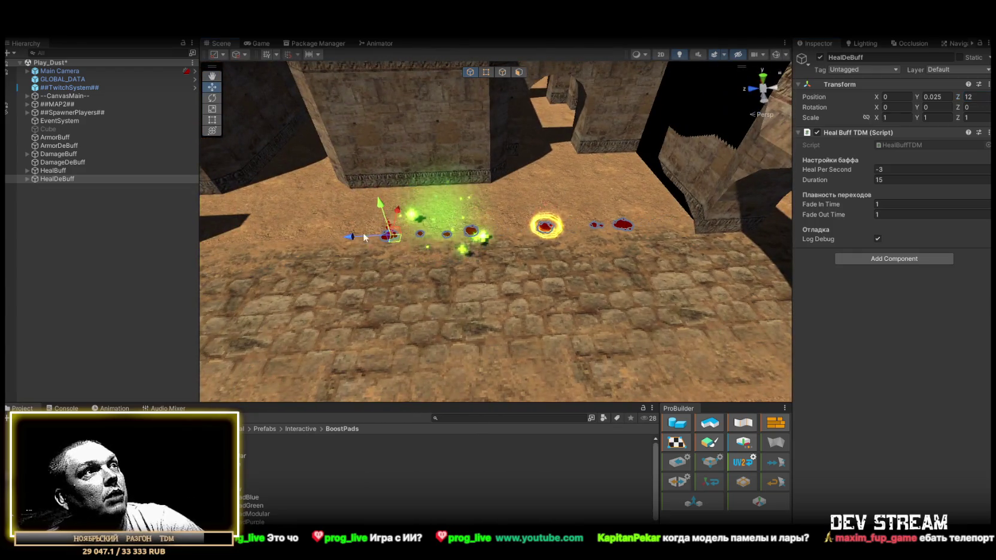
{"action": "scroll", "coordinate": [372, 238], "scroll_direction": "up", "scroll_amount": 5}
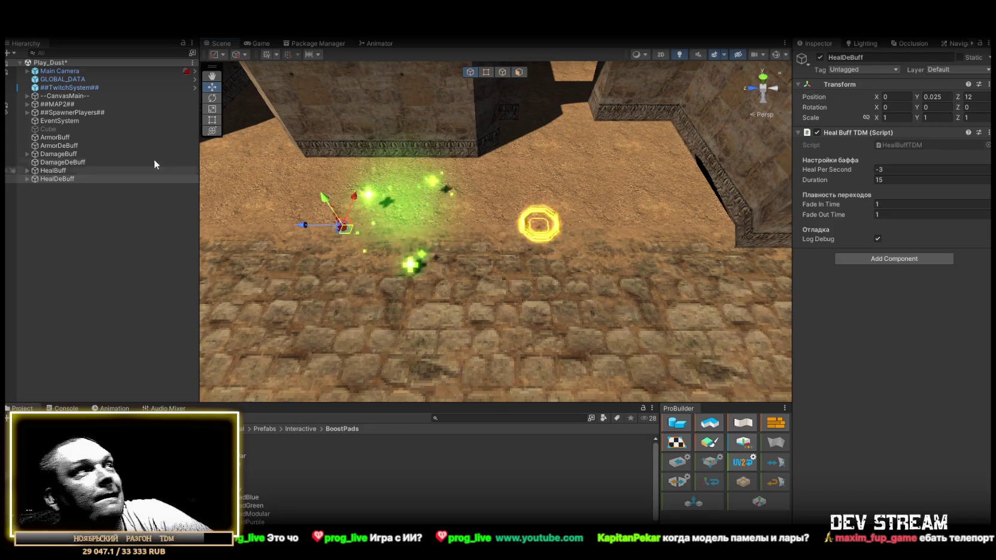
{"action": "left_click", "coordinate": [72, 163]}
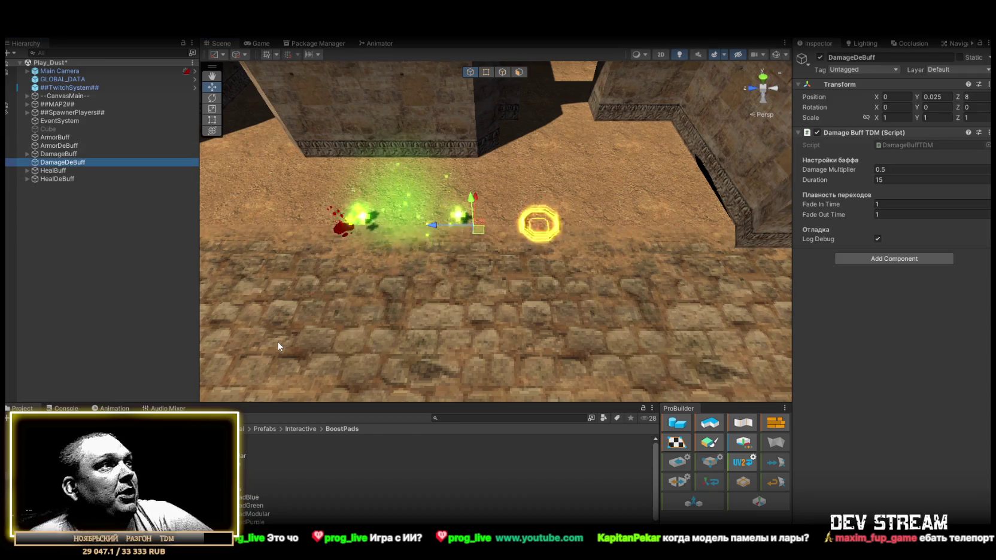
{"action": "scroll", "coordinate": [269, 463], "scroll_direction": "down", "scroll_amount": 1}
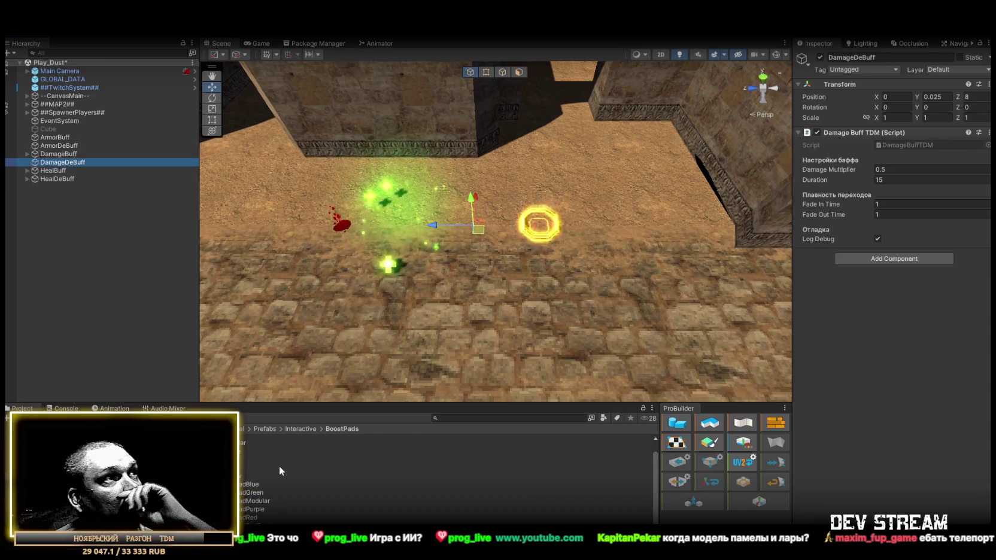
{"action": "scroll", "coordinate": [262, 455], "scroll_direction": "up", "scroll_amount": 1}
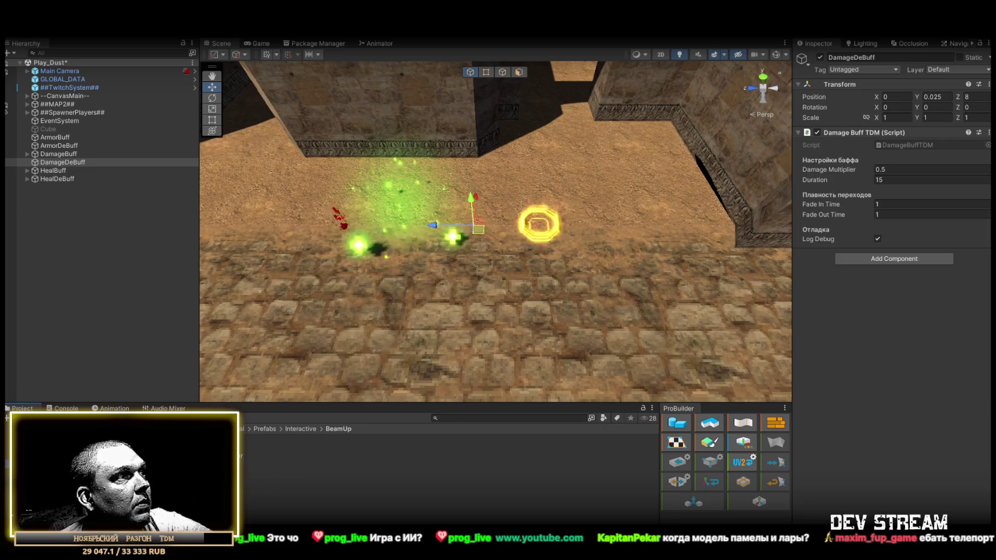
- Drop BeamUpYellow into the scene, replay its particles, then delete it
{"action": "left_click_drag", "start_coordinate": [530, 351], "coordinate": [527, 353]}
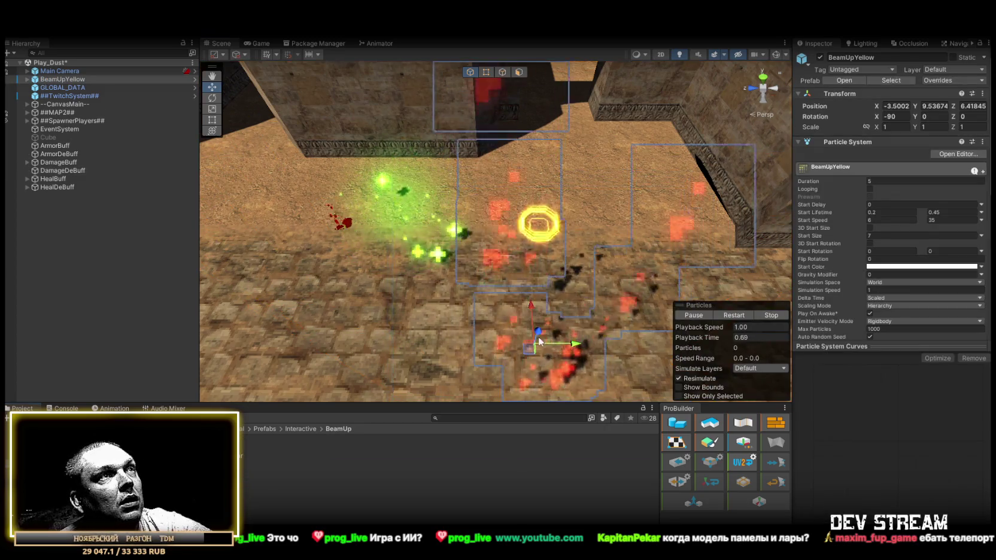
{"action": "left_click", "coordinate": [736, 316]}
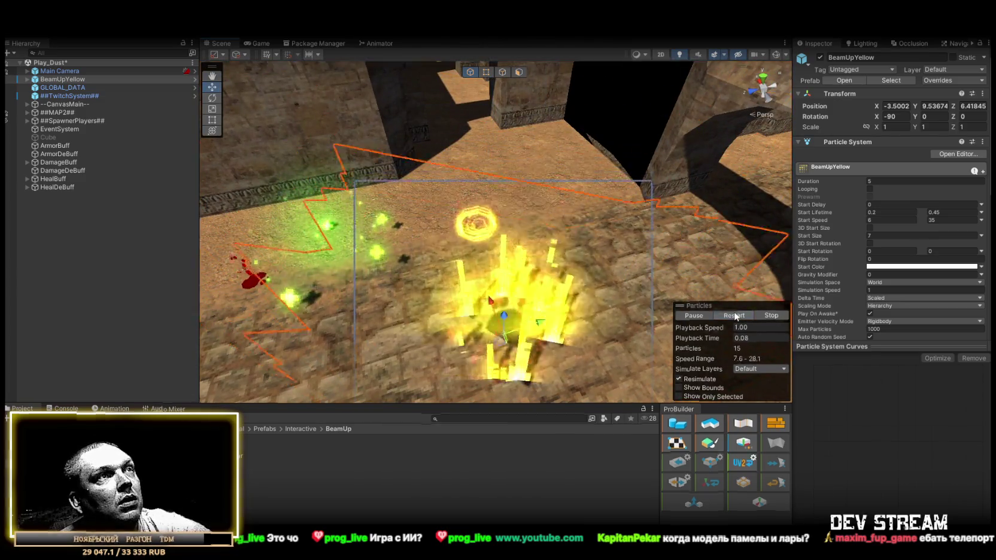
{"action": "key", "text": "Delete"}
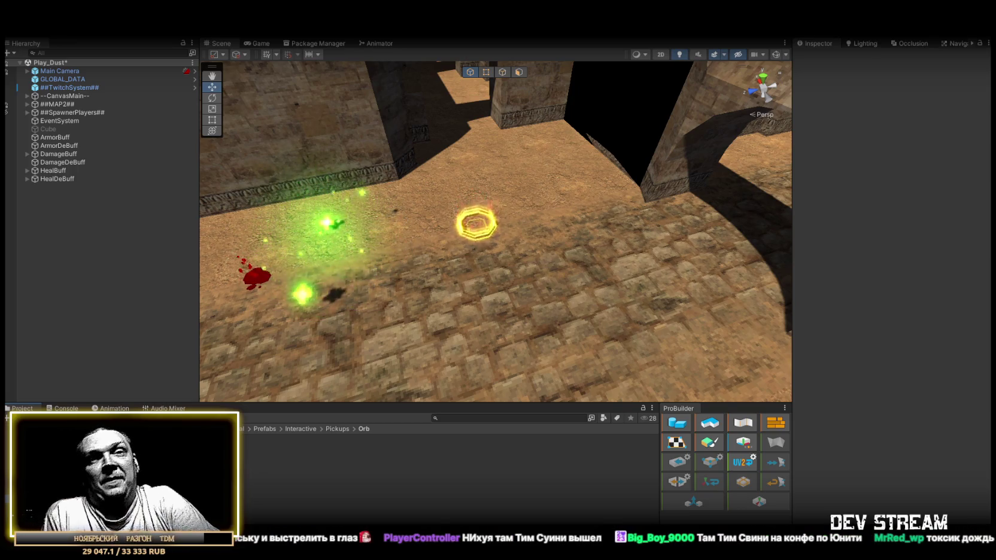
- Turn the view toward the glowing ring and drop OrbPurple beside it
{"action": "left_click_drag", "start_coordinate": [392, 214], "coordinate": [514, 217]}
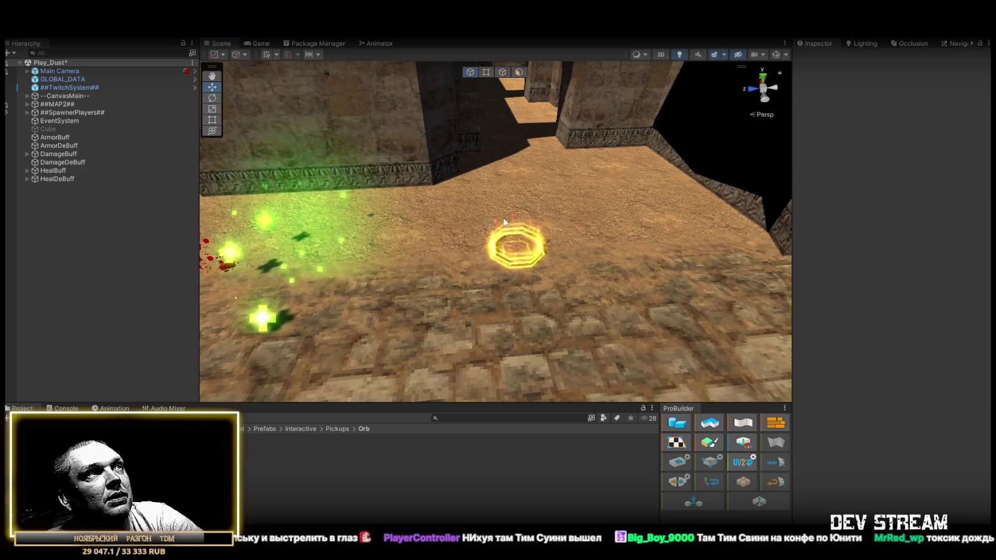
{"action": "mouse_move", "coordinate": [491, 232]}
{"action": "left_mouse_down"}
{"action": "mouse_move", "coordinate": [468, 268]}
{"action": "mouse_move", "coordinate": [536, 264]}
{"action": "mouse_move", "coordinate": [520, 264]}
{"action": "left_mouse_up"}
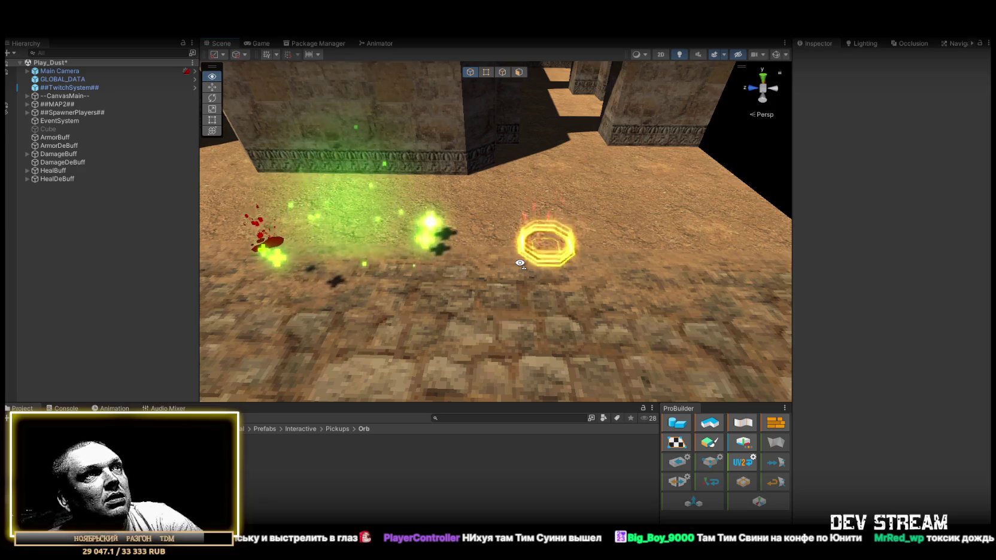
{"action": "left_click_drag", "start_coordinate": [520, 263], "coordinate": [530, 261]}
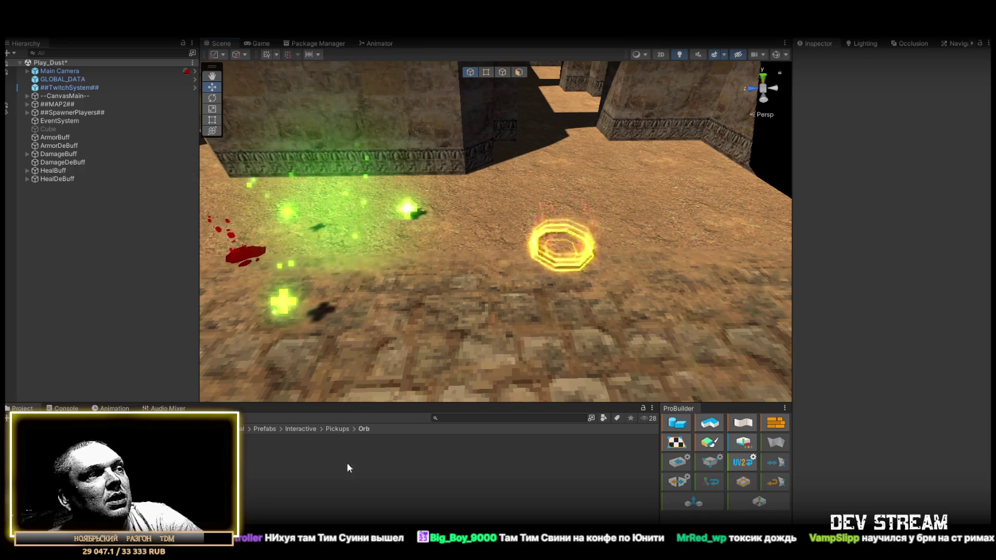
{"action": "mouse_move", "coordinate": [60, 455]}
{"action": "left_mouse_down"}
{"action": "mouse_move", "coordinate": [477, 333]}
{"action": "mouse_move", "coordinate": [462, 291]}
{"action": "left_mouse_up"}
{"action": "scroll", "coordinate": [502, 310], "scroll_direction": "up", "scroll_amount": 2}
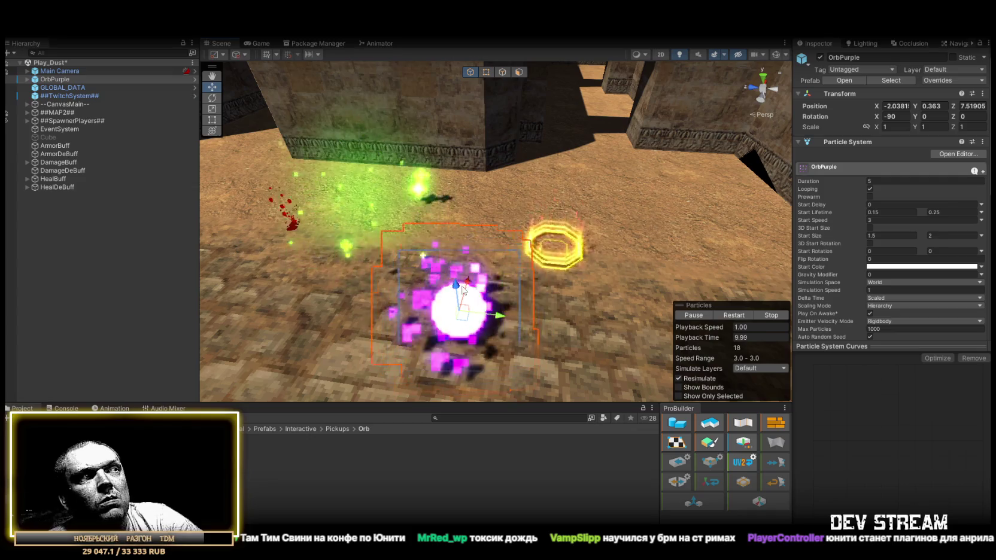
- Try OrbPurple and a raised OrbYellow, delete both, and open Pickups/Explosion
{"action": "left_click_drag", "start_coordinate": [462, 289], "coordinate": [456, 317]}
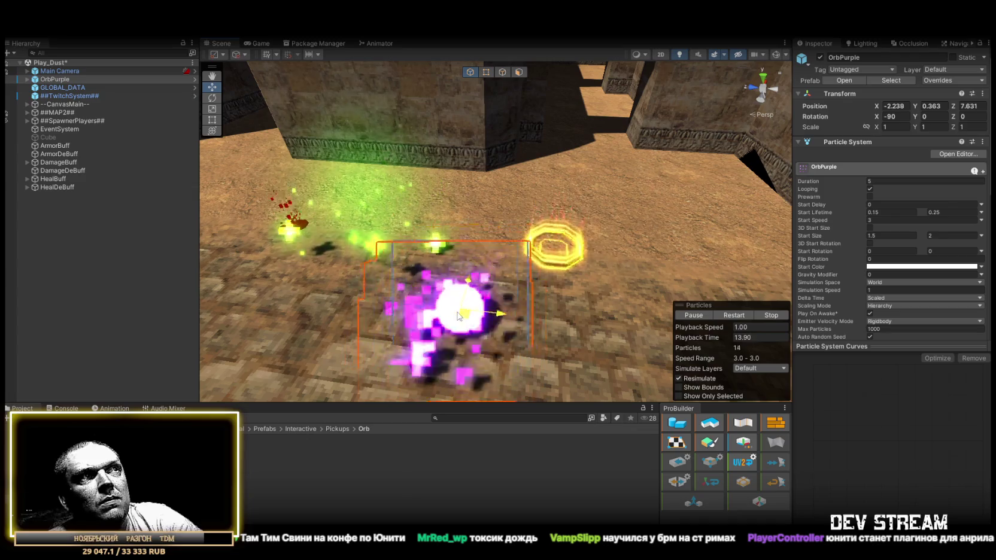
{"action": "key", "text": "Delete"}
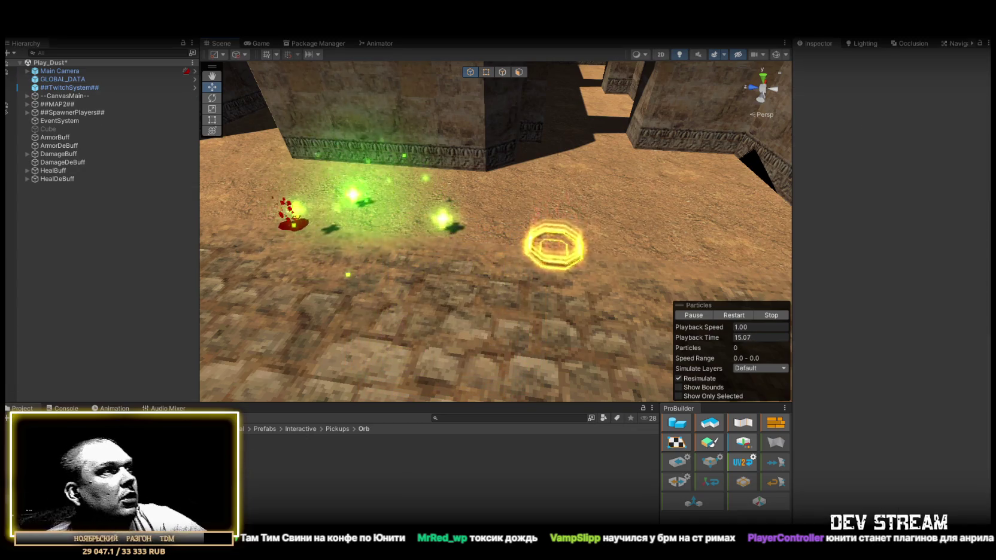
{"action": "mouse_move", "coordinate": [240, 471]}
{"action": "left_mouse_down"}
{"action": "mouse_move", "coordinate": [311, 443]}
{"action": "mouse_move", "coordinate": [488, 298]}
{"action": "left_mouse_up"}
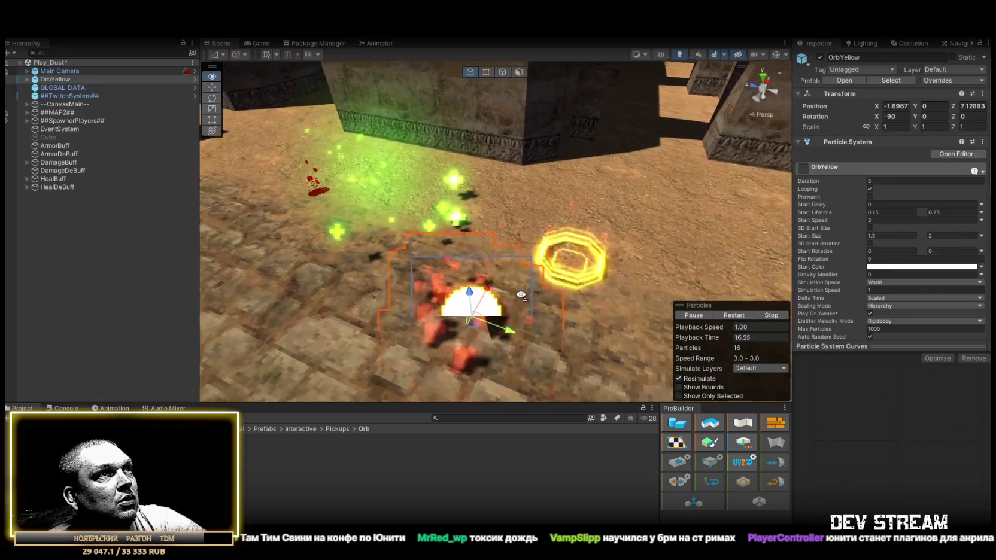
{"action": "scroll", "coordinate": [515, 293], "scroll_direction": "up", "scroll_amount": 3}
{"action": "mouse_move", "coordinate": [456, 264]}
{"action": "left_mouse_down"}
{"action": "mouse_move", "coordinate": [455, 242]}
{"action": "mouse_move", "coordinate": [507, 282]}
{"action": "mouse_move", "coordinate": [430, 306]}
{"action": "mouse_move", "coordinate": [503, 310]}
{"action": "mouse_move", "coordinate": [452, 294]}
{"action": "left_mouse_up"}
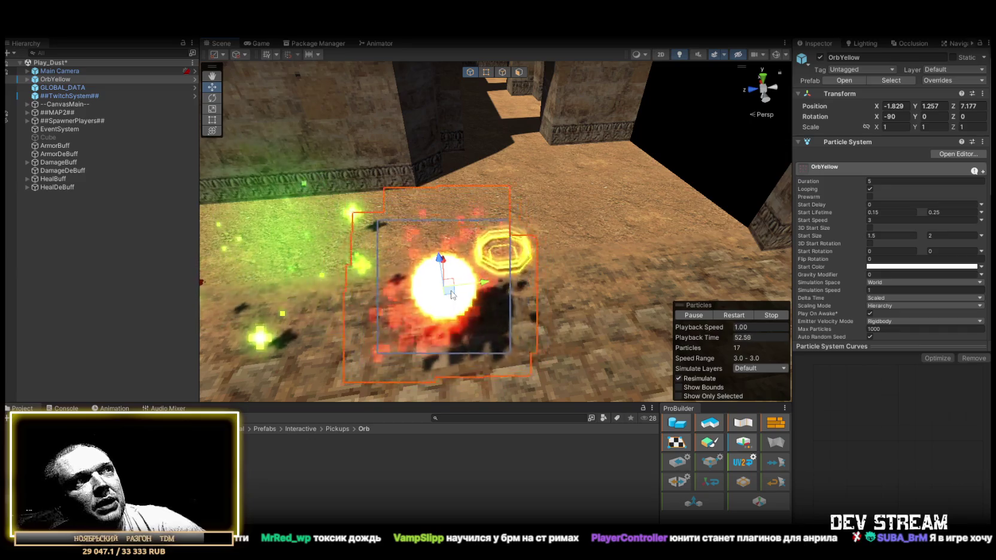
{"action": "mouse_move", "coordinate": [452, 295]}
{"action": "left_mouse_down"}
{"action": "mouse_move", "coordinate": [432, 279]}
{"action": "mouse_move", "coordinate": [386, 296]}
{"action": "mouse_move", "coordinate": [411, 298]}
{"action": "left_mouse_up"}
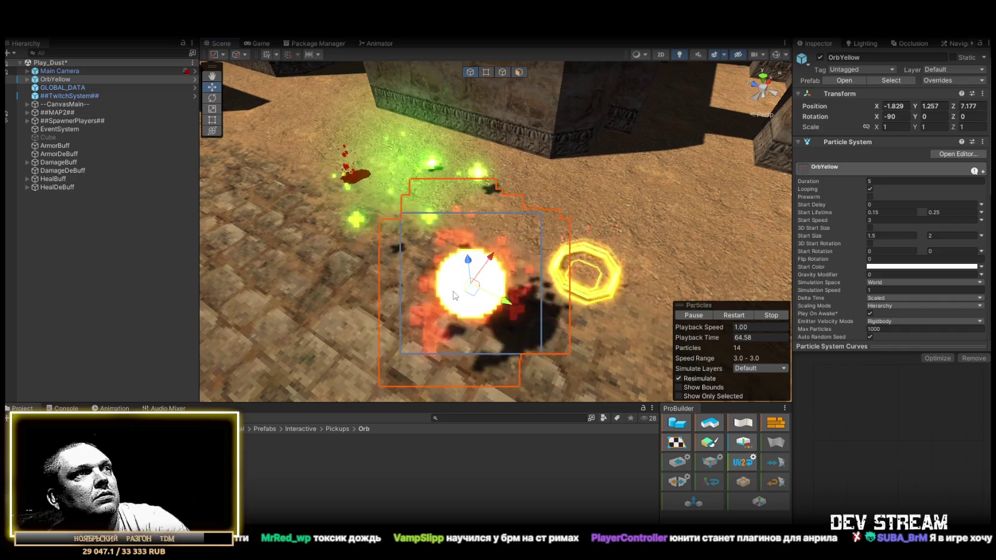
{"action": "key", "text": "Delete"}
{"action": "left_click", "coordinate": [337, 429]}
{"action": "double_click", "coordinate": [343, 440]}
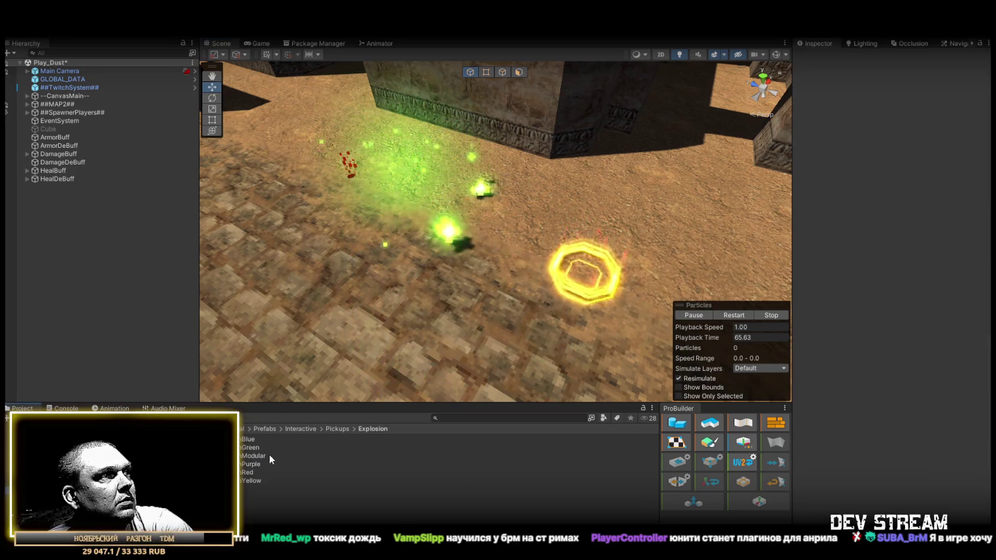
- Place PickupExplosionPurple in the scene, enable Looping, and check its Glow child
{"action": "mouse_move", "coordinate": [257, 463]}
{"action": "left_mouse_down"}
{"action": "mouse_move", "coordinate": [459, 339]}
{"action": "mouse_move", "coordinate": [462, 350]}
{"action": "left_mouse_up"}
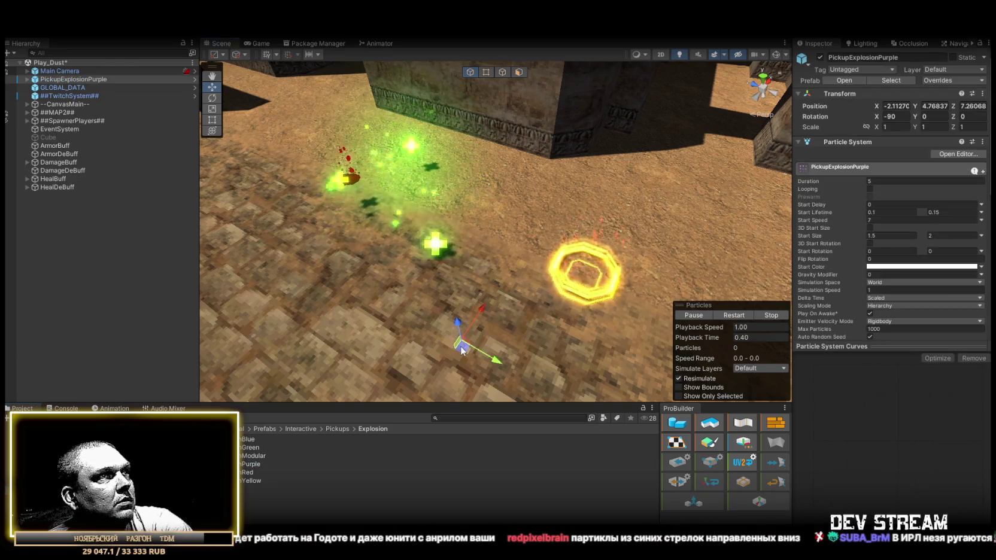
{"action": "left_click", "coordinate": [870, 189]}
{"action": "left_click", "coordinate": [732, 315]}
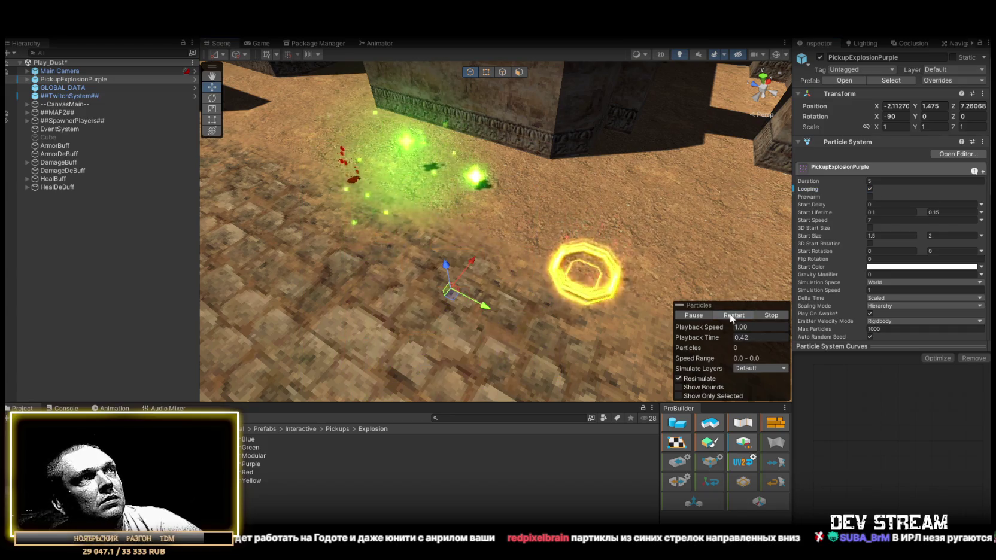
{"action": "left_click", "coordinate": [27, 79]}
{"action": "left_click", "coordinate": [59, 87]}
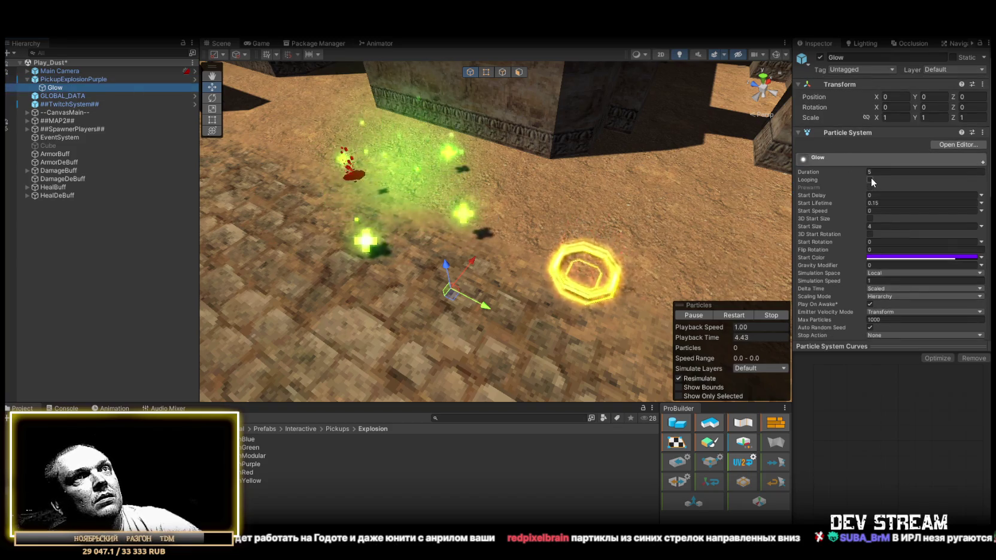
{"action": "left_click", "coordinate": [63, 79]}
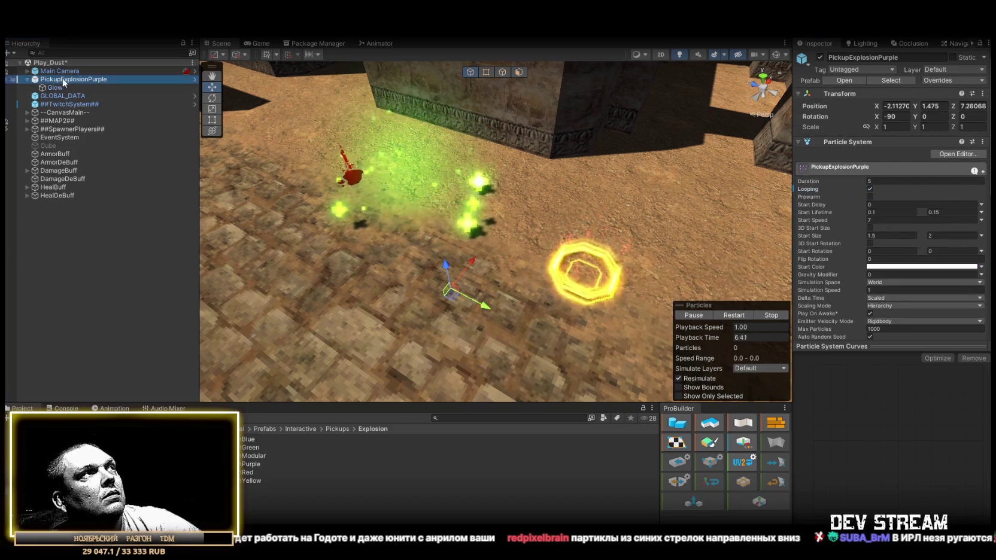
{"action": "left_click", "coordinate": [737, 314]}
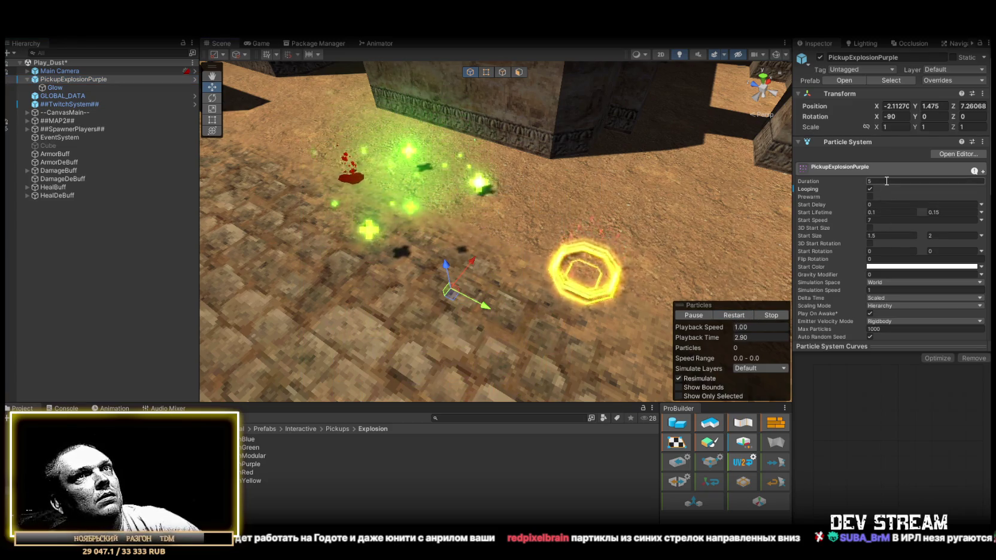
- Set the explosion's Duration to 0.25 and Start Speed to 1
{"action": "type", "text": "1"}
{"action": "type", "text": "0.05"}
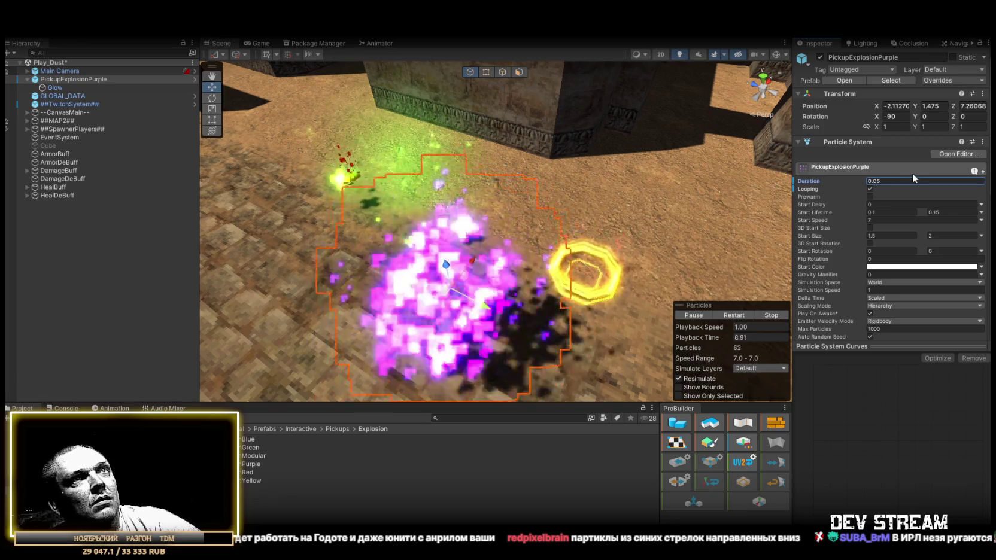
{"action": "key", "text": "BackSpace"}
{"action": "key", "text": "BackSpace"}
{"action": "type", "text": "25"}
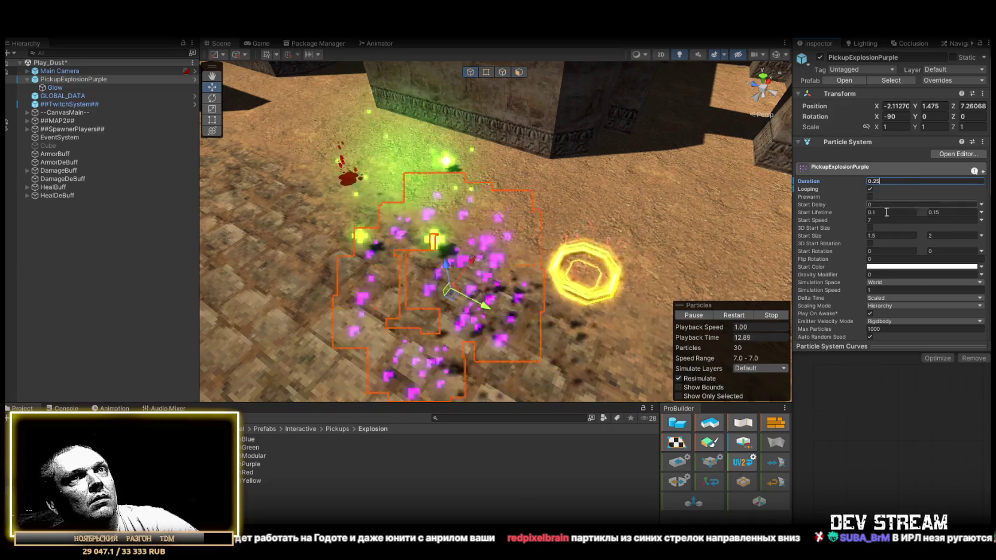
{"action": "scroll", "coordinate": [891, 223], "scroll_direction": "down", "scroll_amount": 4}
{"action": "scroll", "coordinate": [890, 221], "scroll_direction": "up", "scroll_amount": 1}
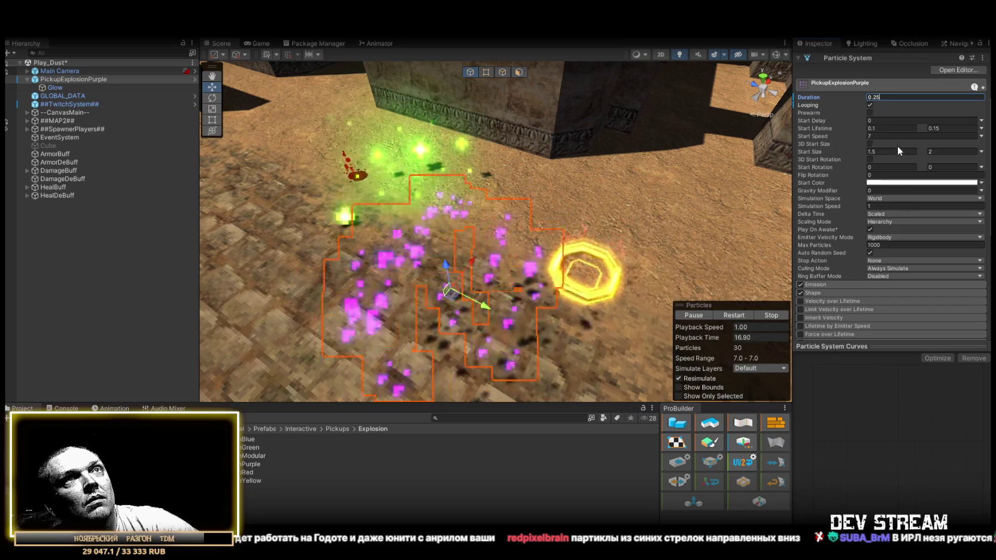
{"action": "left_click", "coordinate": [878, 136]}
{"action": "type", "text": "1"}
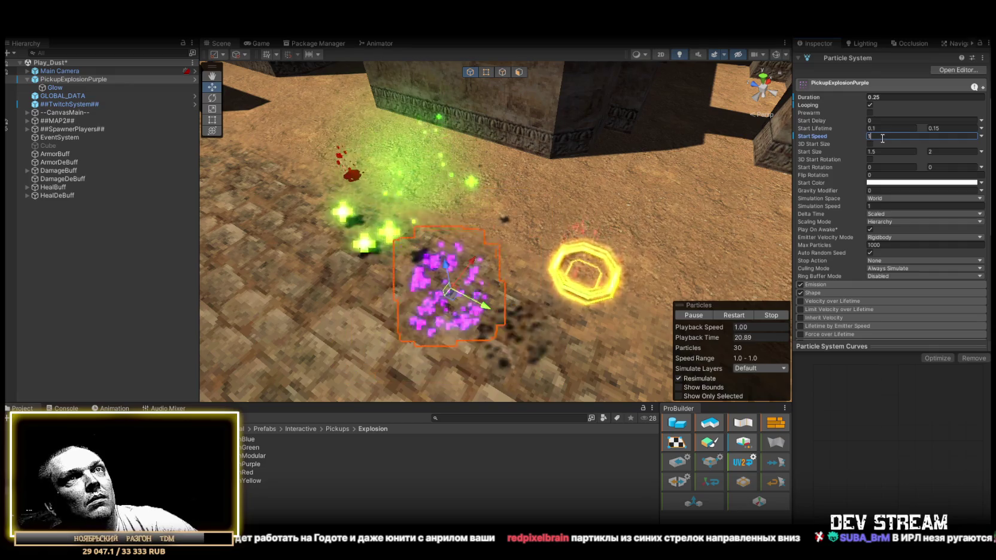
{"action": "mouse_move", "coordinate": [533, 239]}
{"action": "left_mouse_down"}
{"action": "mouse_move", "coordinate": [344, 175]}
{"action": "mouse_move", "coordinate": [707, 256]}
{"action": "mouse_move", "coordinate": [604, 219]}
{"action": "left_mouse_up"}
{"action": "left_click", "coordinate": [885, 96]}
- Set the purple explosion's Simulation Speed to 0.25 and revise its Duration value
{"action": "type", "text": "1"}
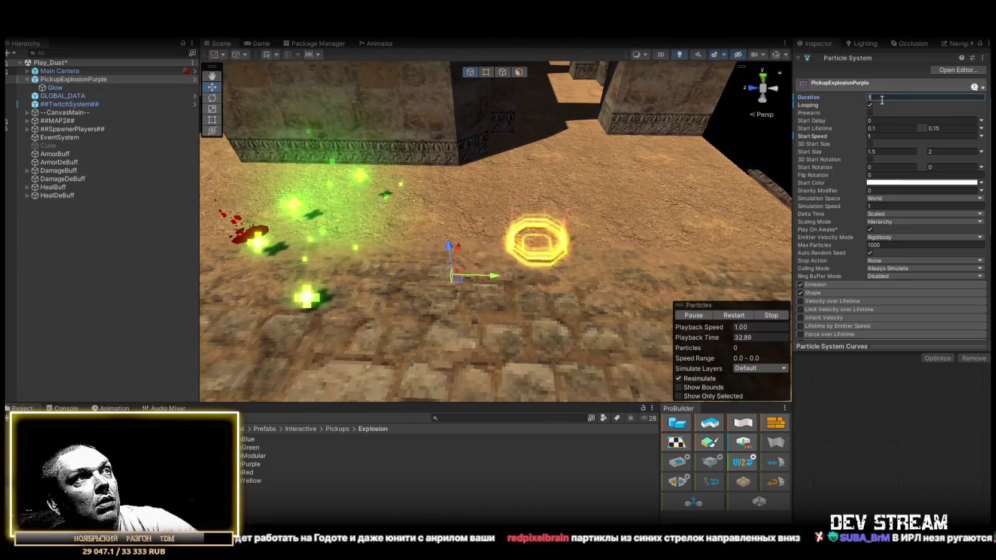
{"action": "scroll", "coordinate": [877, 228], "scroll_direction": "down", "scroll_amount": 2}
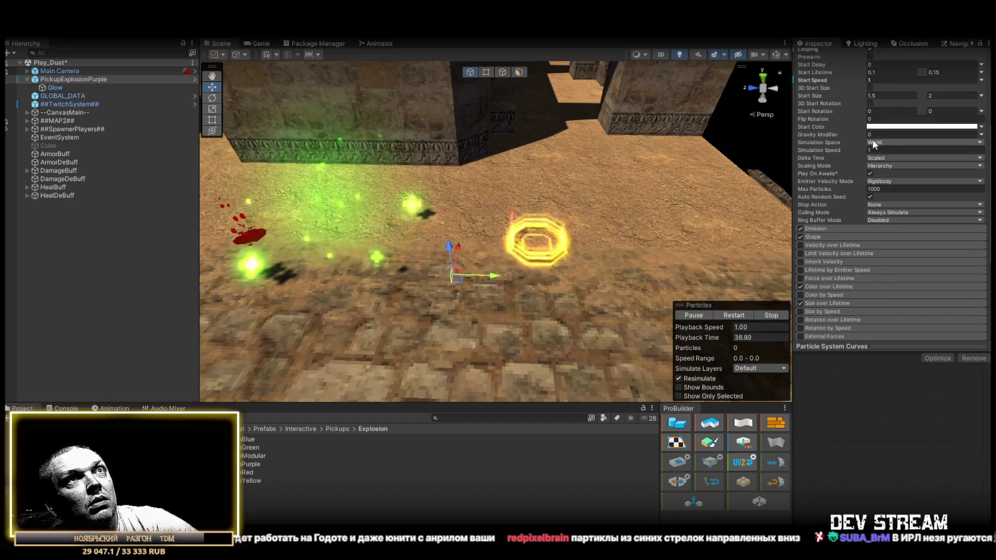
{"action": "left_click", "coordinate": [874, 149]}
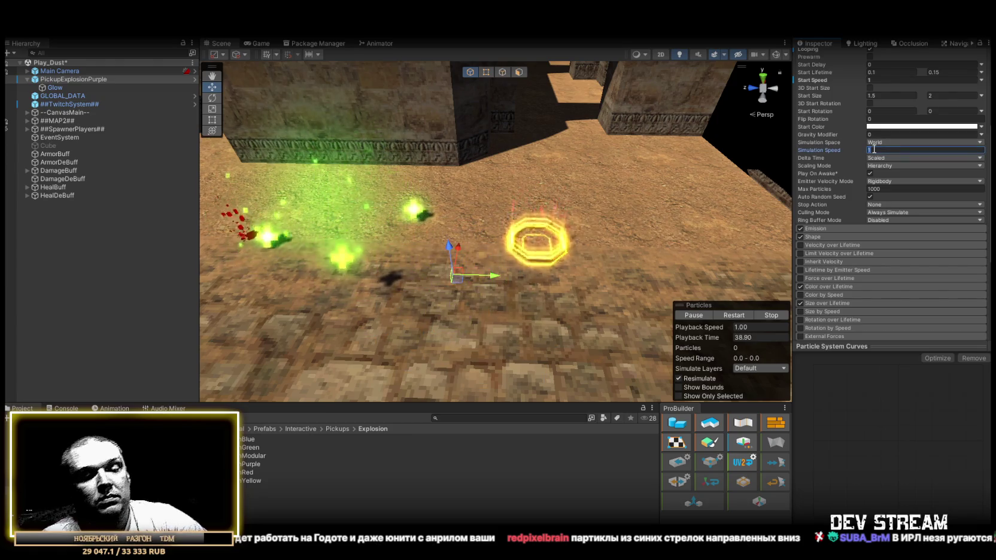
{"action": "type", "text": ".25"}
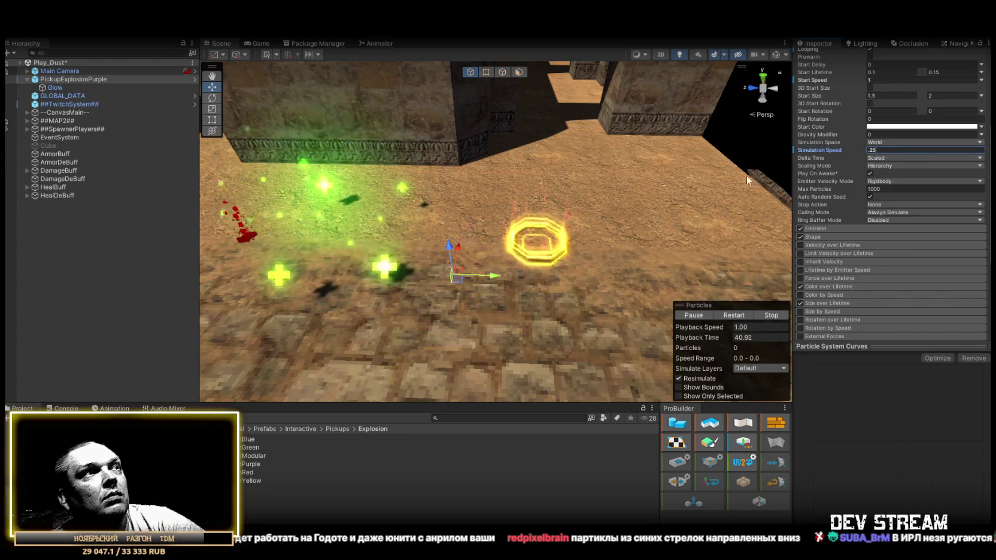
{"action": "scroll", "coordinate": [688, 215], "scroll_direction": "up", "scroll_amount": 3}
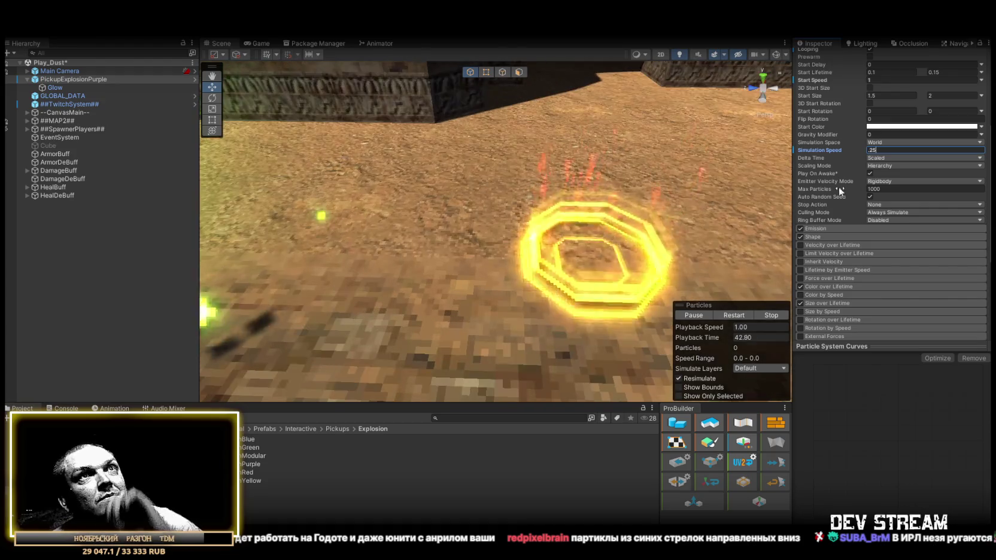
{"action": "scroll", "coordinate": [880, 192], "scroll_direction": "down", "scroll_amount": 5}
{"action": "scroll", "coordinate": [469, 250], "scroll_direction": "down", "scroll_amount": 5}
{"action": "scroll", "coordinate": [853, 166], "scroll_direction": "up", "scroll_amount": 5}
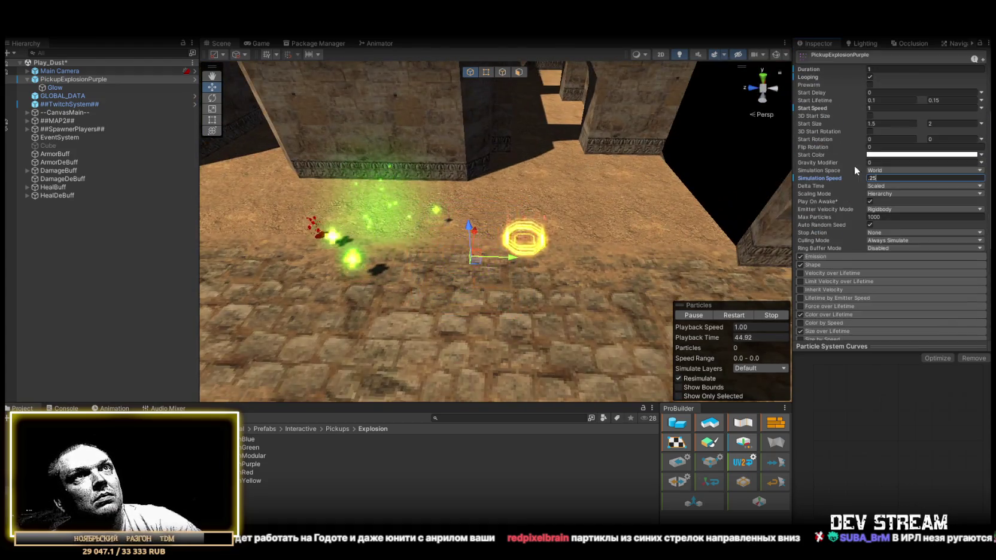
{"action": "left_click", "coordinate": [883, 69]}
{"action": "type", "text": "0.05"}
{"action": "left_click", "coordinate": [936, 98]}
{"action": "type", "text": "0.5"}
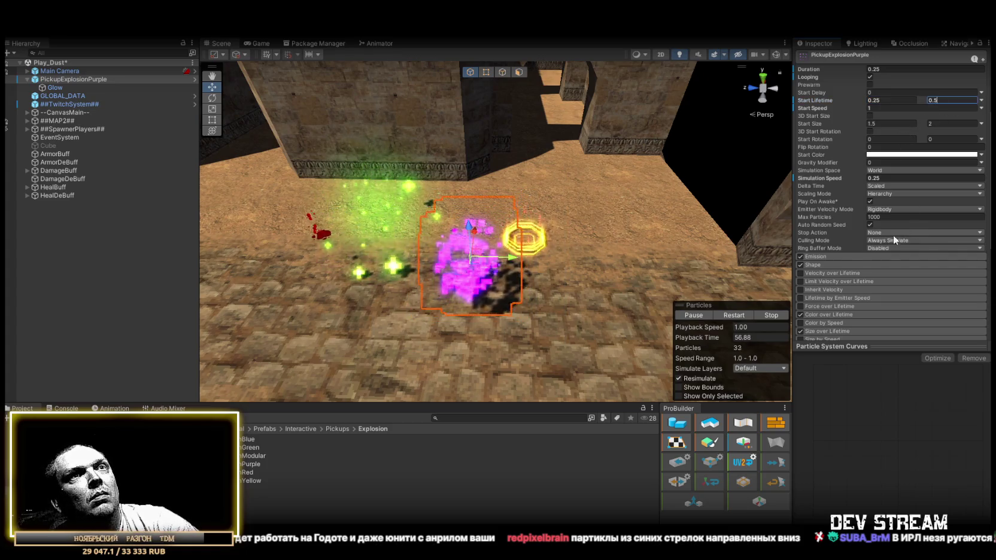
{"action": "left_click", "coordinate": [826, 257]}
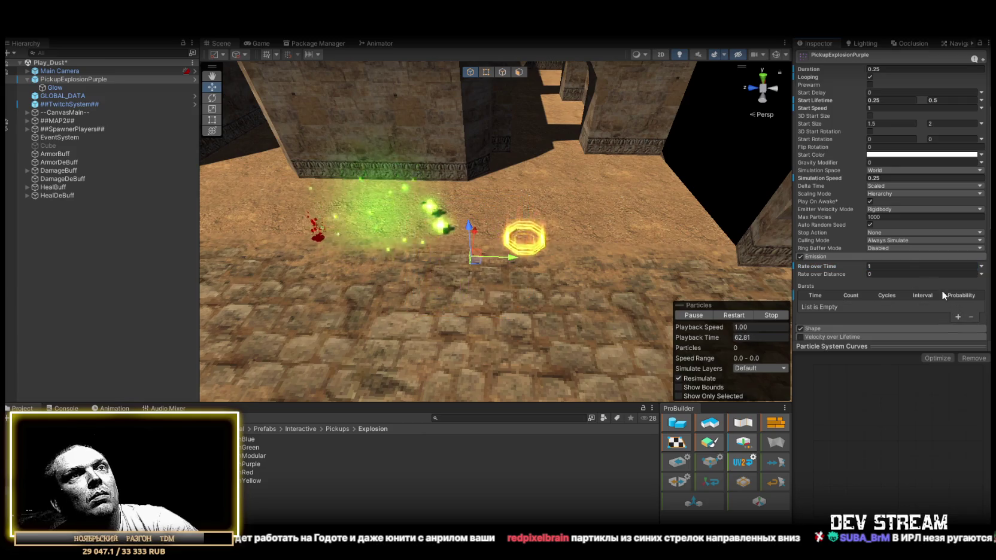
- Add a 30-particle emission burst to the purple explosion and preview it from several angles
{"action": "left_click", "coordinate": [730, 315]}
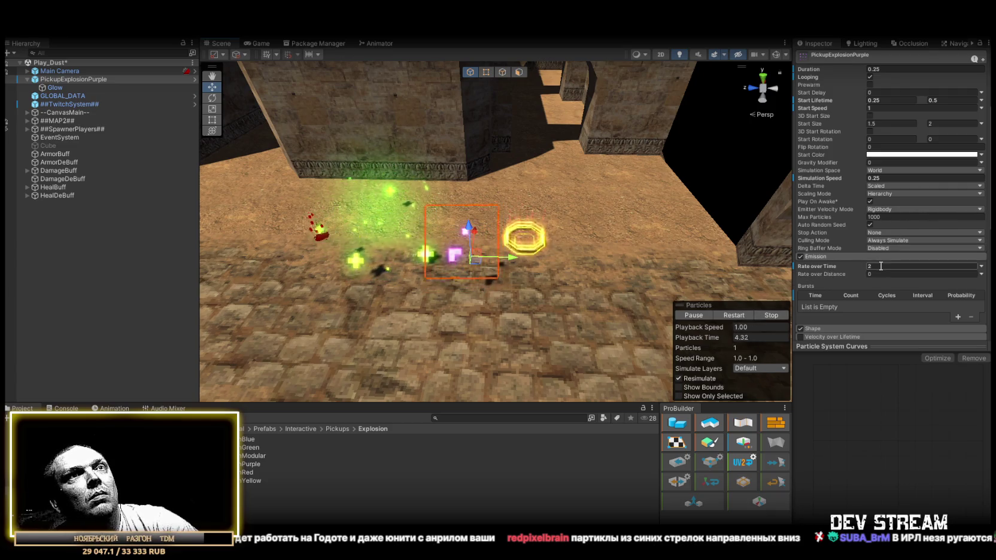
{"action": "left_click", "coordinate": [957, 316]}
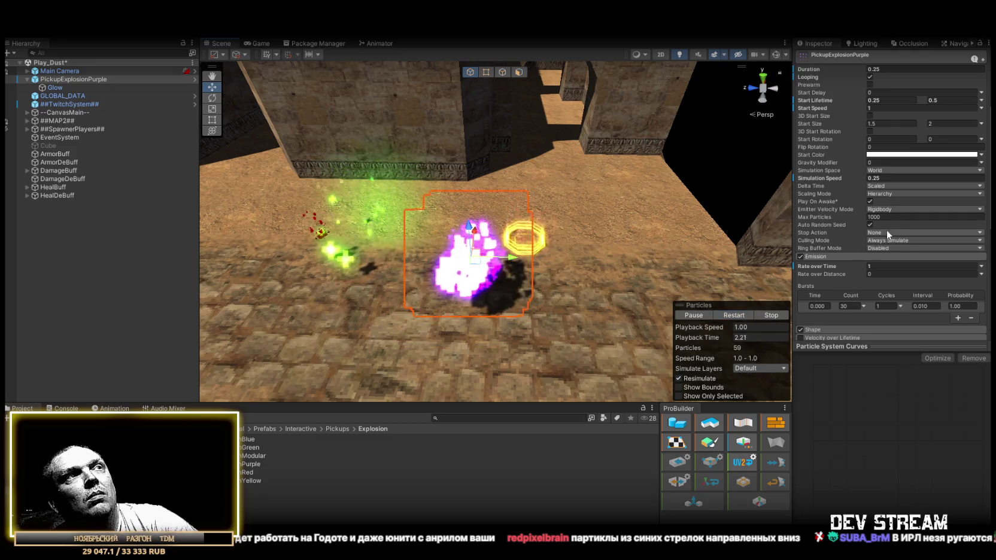
{"action": "mouse_move", "coordinate": [742, 128]}
{"action": "left_mouse_down"}
{"action": "mouse_move", "coordinate": [330, 133]}
{"action": "mouse_move", "coordinate": [626, 156]}
{"action": "mouse_move", "coordinate": [718, 174]}
{"action": "left_mouse_up"}
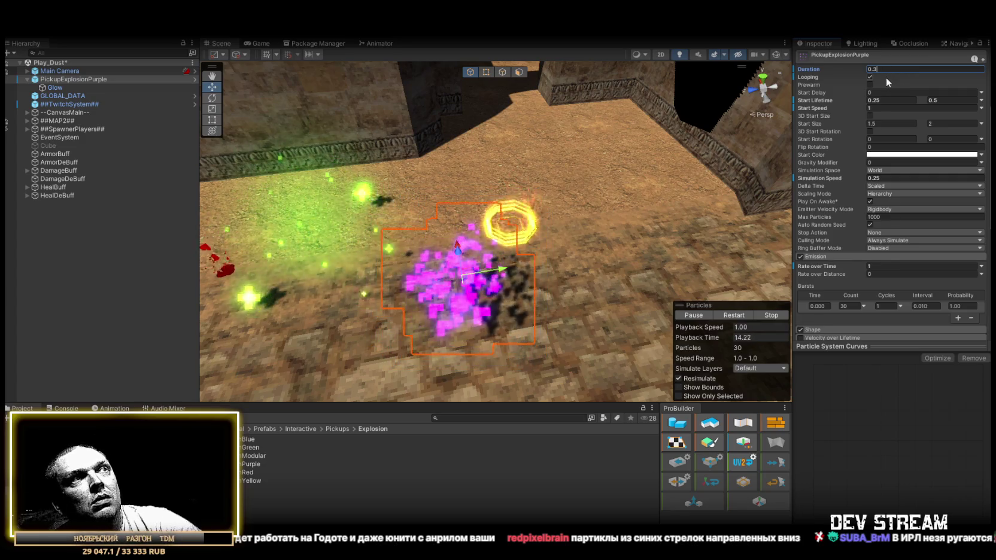
{"action": "mouse_move", "coordinate": [787, 144]}
{"action": "left_mouse_down"}
{"action": "mouse_move", "coordinate": [675, 167]}
{"action": "mouse_move", "coordinate": [778, 157]}
{"action": "left_mouse_up"}
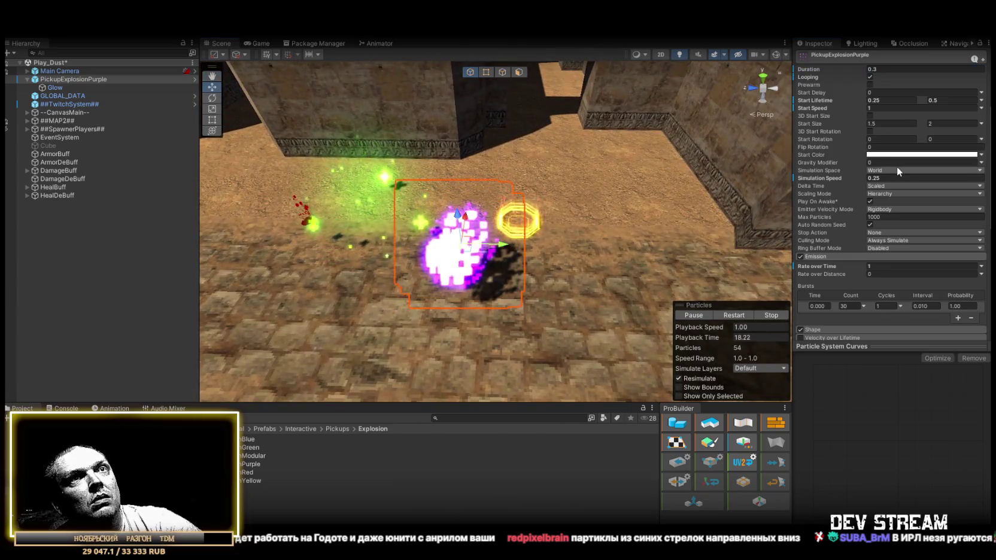
{"action": "mouse_move", "coordinate": [628, 168]}
{"action": "left_mouse_down"}
{"action": "mouse_move", "coordinate": [373, 153]}
{"action": "mouse_move", "coordinate": [558, 171]}
{"action": "left_mouse_up"}
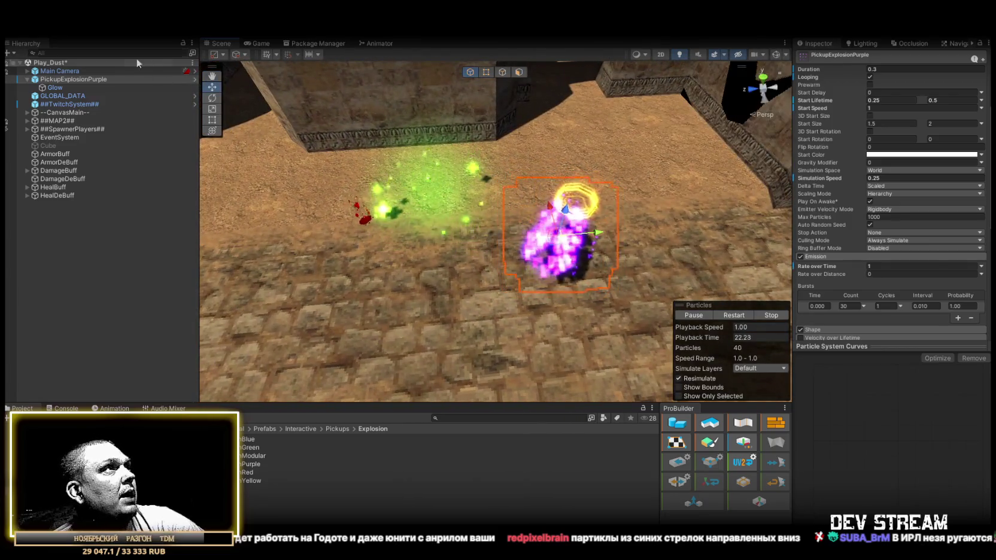
- Parent PickupExplosionPurple to DamageDeBuff and zero its transform values
{"action": "left_click", "coordinate": [27, 80]}
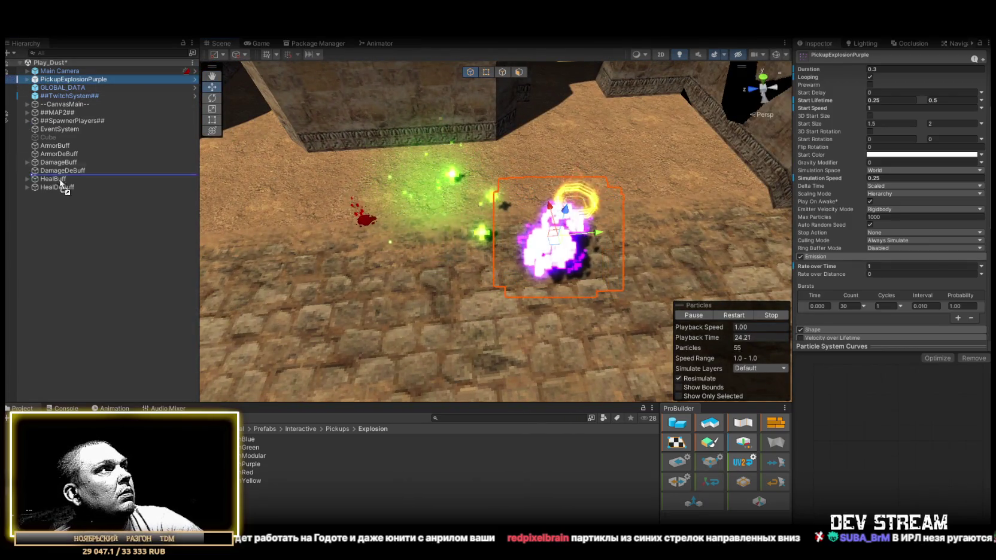
{"action": "left_click_drag", "start_coordinate": [62, 174], "coordinate": [62, 171]}
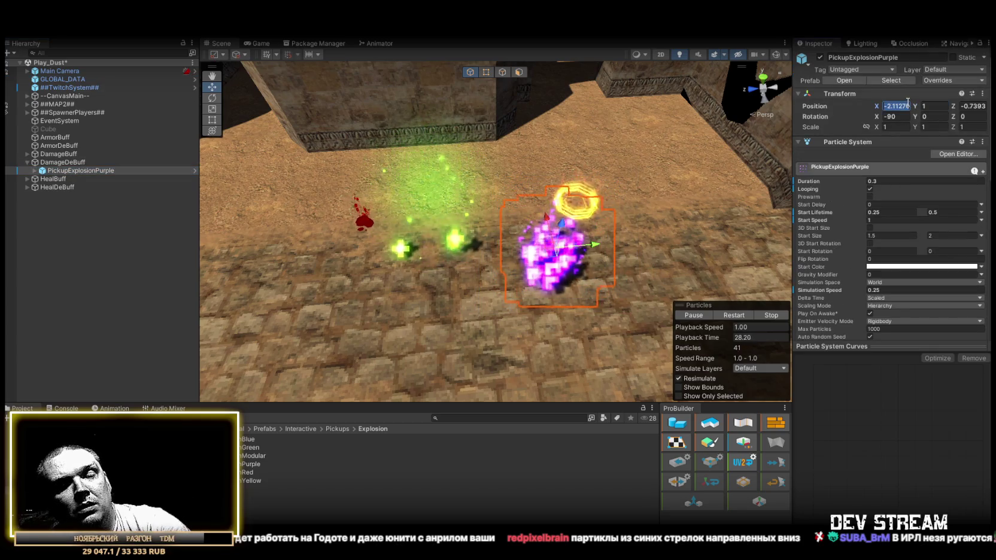
{"action": "type", "text": "0"}
{"action": "key", "text": "Tab"}
{"action": "type", "text": "0"}
{"action": "key", "text": "Tab"}
{"action": "type", "text": "0"}
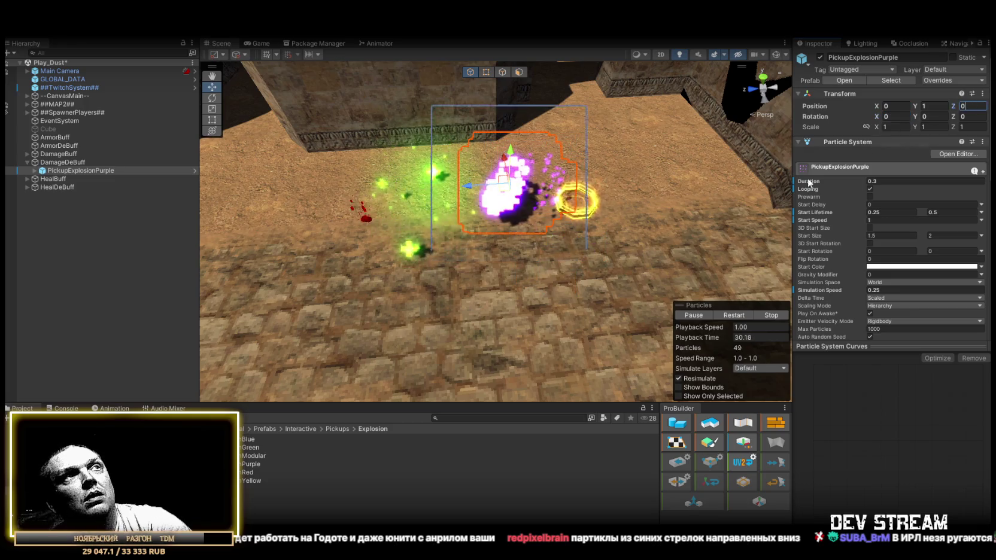
{"action": "mouse_move", "coordinate": [666, 200]}
{"action": "left_mouse_down"}
{"action": "mouse_move", "coordinate": [645, 174]}
{"action": "mouse_move", "coordinate": [654, 137]}
{"action": "mouse_move", "coordinate": [666, 155]}
{"action": "mouse_move", "coordinate": [618, 164]}
{"action": "mouse_move", "coordinate": [680, 168]}
{"action": "left_mouse_up"}
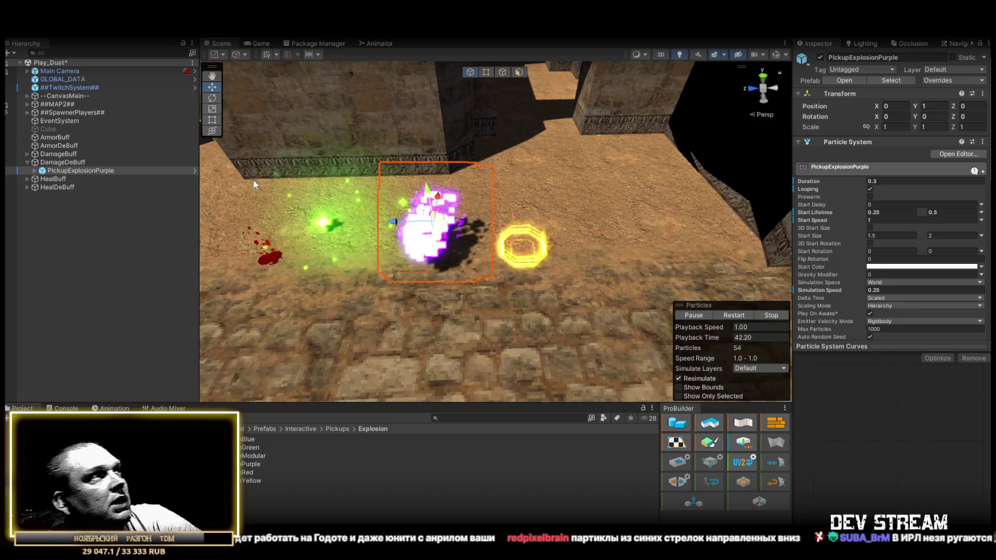
{"action": "scroll", "coordinate": [921, 270], "scroll_direction": "down", "scroll_amount": 8}
- Turn off shadow casting and receiving on the purple pickup explosion's renderer
{"action": "left_click", "coordinate": [886, 270]}
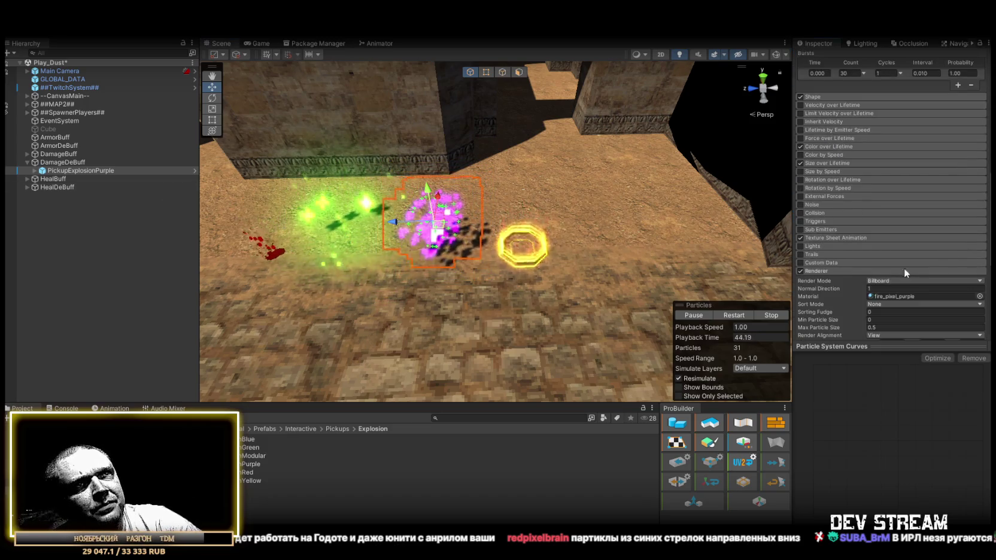
{"action": "scroll", "coordinate": [905, 268], "scroll_direction": "down", "scroll_amount": 3}
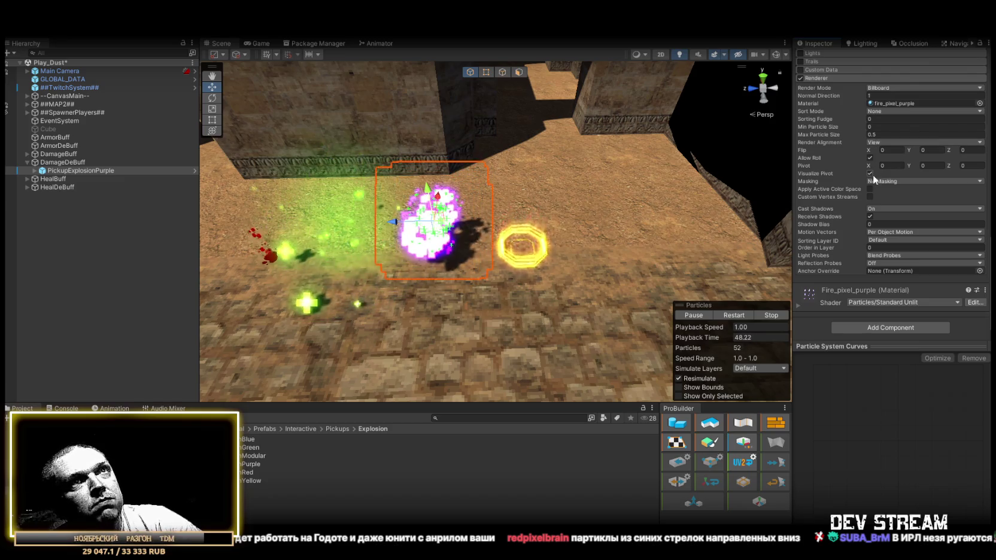
{"action": "left_click", "coordinate": [877, 207]}
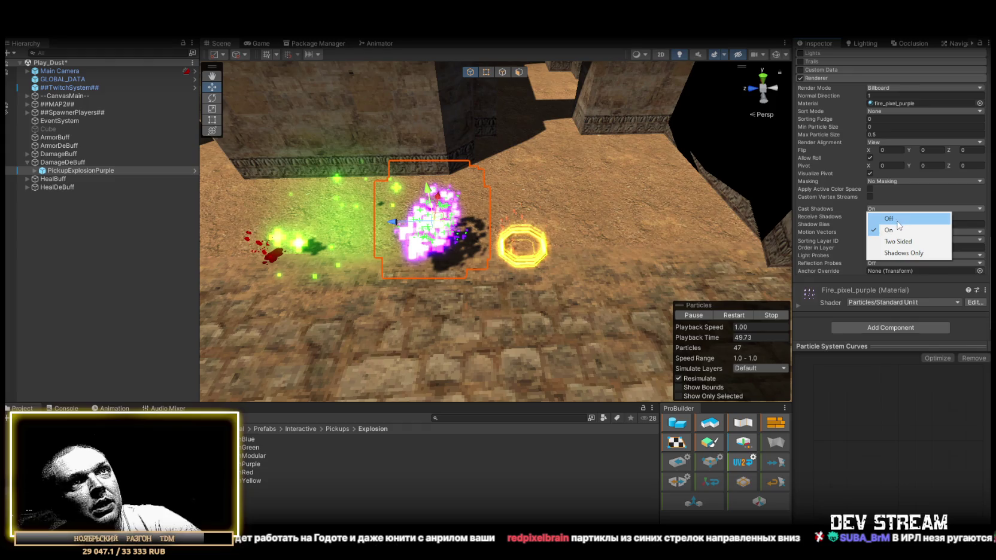
{"action": "left_click", "coordinate": [901, 219]}
{"action": "left_click", "coordinate": [870, 216]}
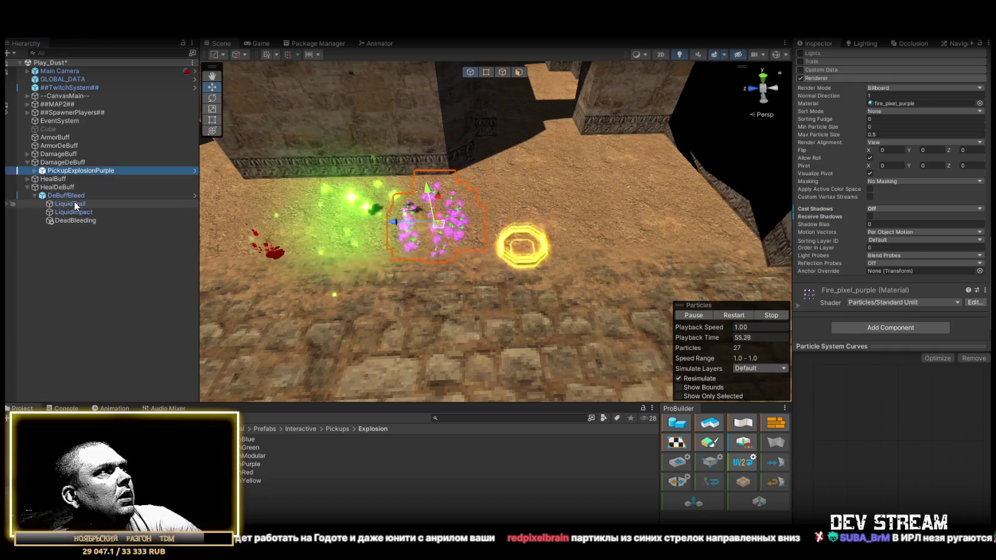
- Turn off shadows on DeBuffBleed and all its child effects
{"action": "left_click", "coordinate": [69, 196]}
{"action": "left_click", "coordinate": [72, 219], "text": "shift"}
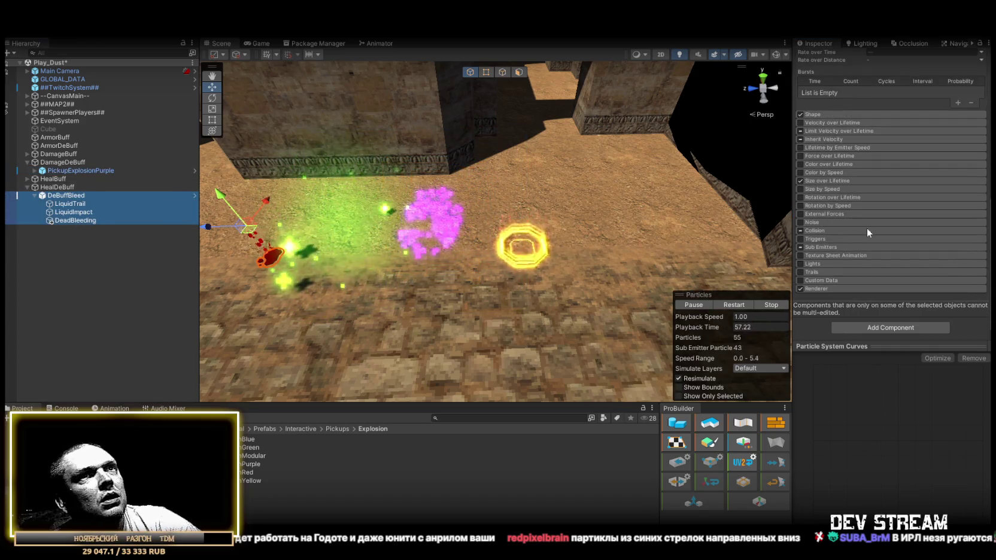
{"action": "left_click", "coordinate": [844, 287]}
{"action": "scroll", "coordinate": [886, 285], "scroll_direction": "down", "scroll_amount": 5}
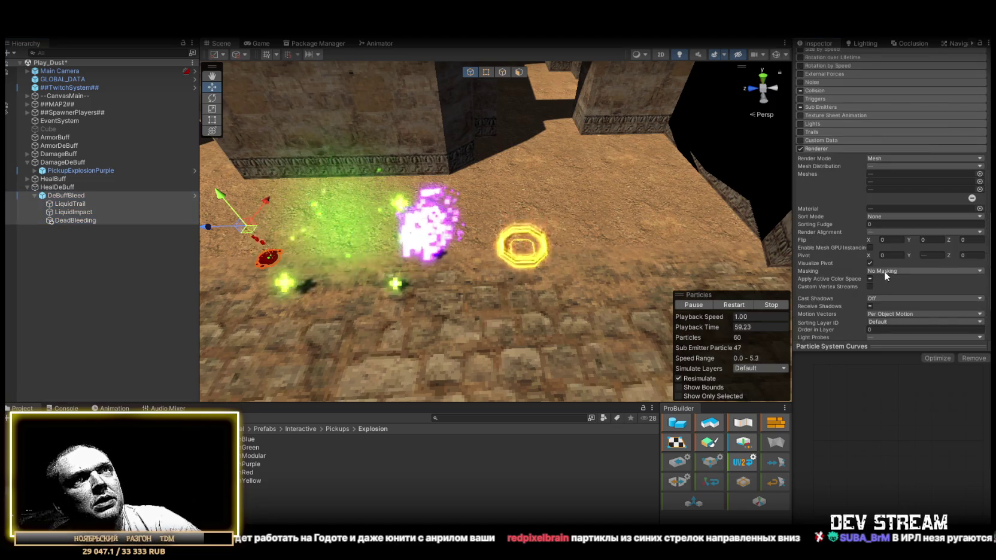
{"action": "left_click", "coordinate": [875, 299]}
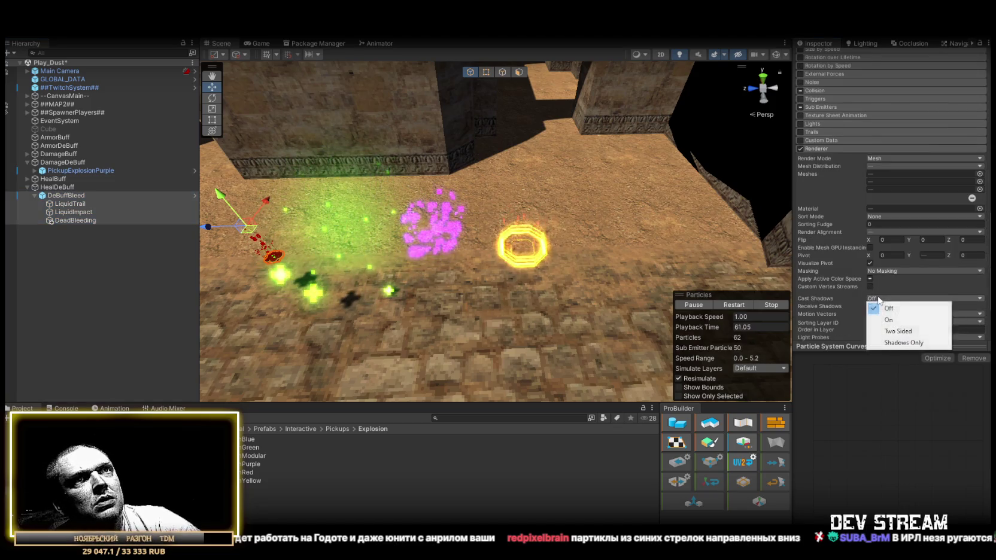
{"action": "left_click", "coordinate": [870, 307]}
{"action": "left_click", "coordinate": [870, 306]}
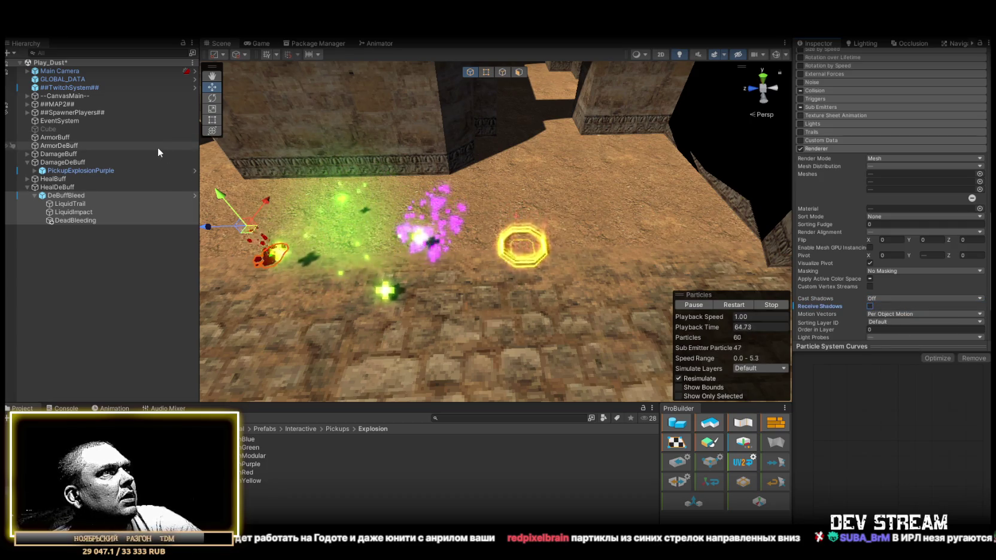
- Turn off shadow casting and receiving on all HealBuff particle effects
{"action": "left_click", "coordinate": [28, 179]}
{"action": "left_click", "coordinate": [28, 179], "text": "alt"}
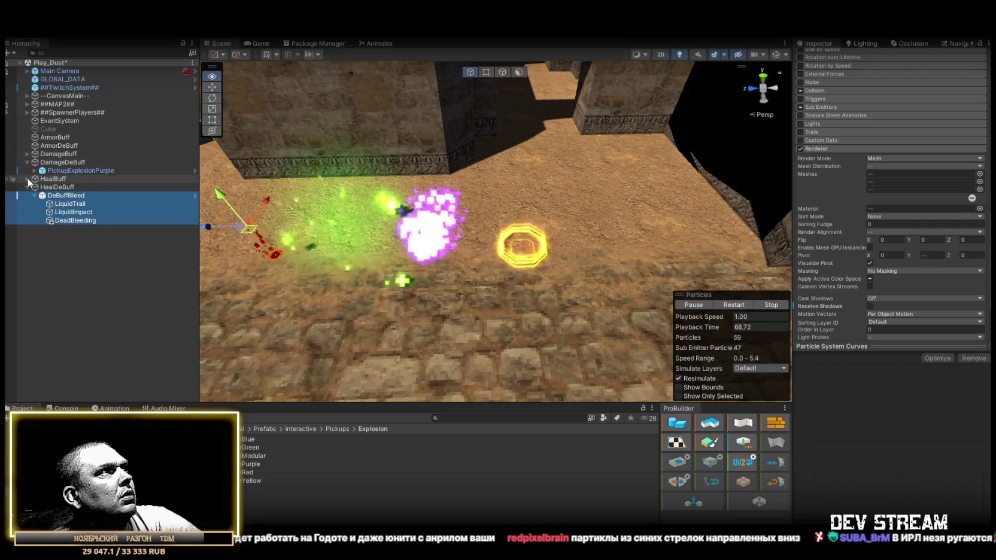
{"action": "left_click", "coordinate": [27, 179], "text": "alt"}
{"action": "left_click", "coordinate": [60, 188]}
{"action": "left_click", "coordinate": [73, 228], "text": "shift"}
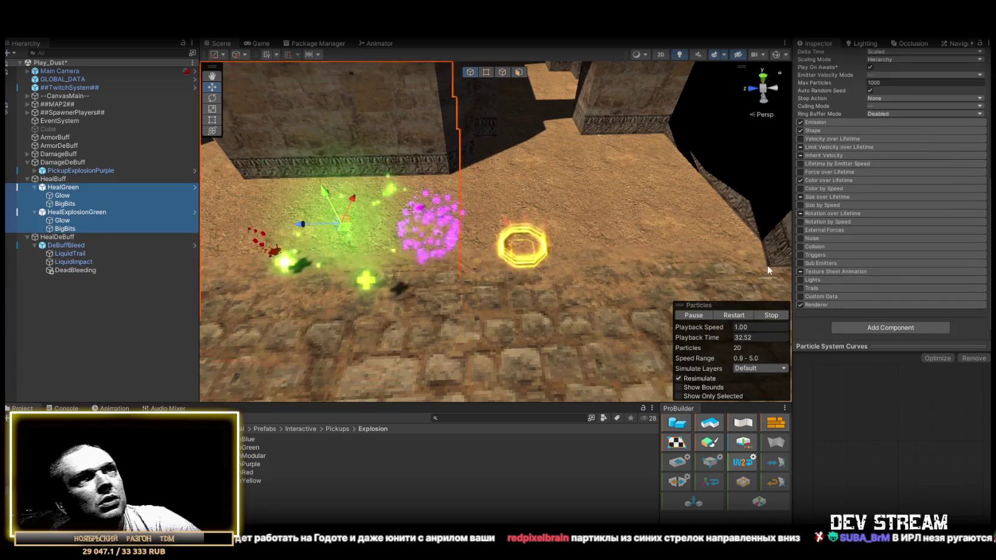
{"action": "left_click", "coordinate": [860, 305]}
{"action": "scroll", "coordinate": [868, 312], "scroll_direction": "down", "scroll_amount": 5}
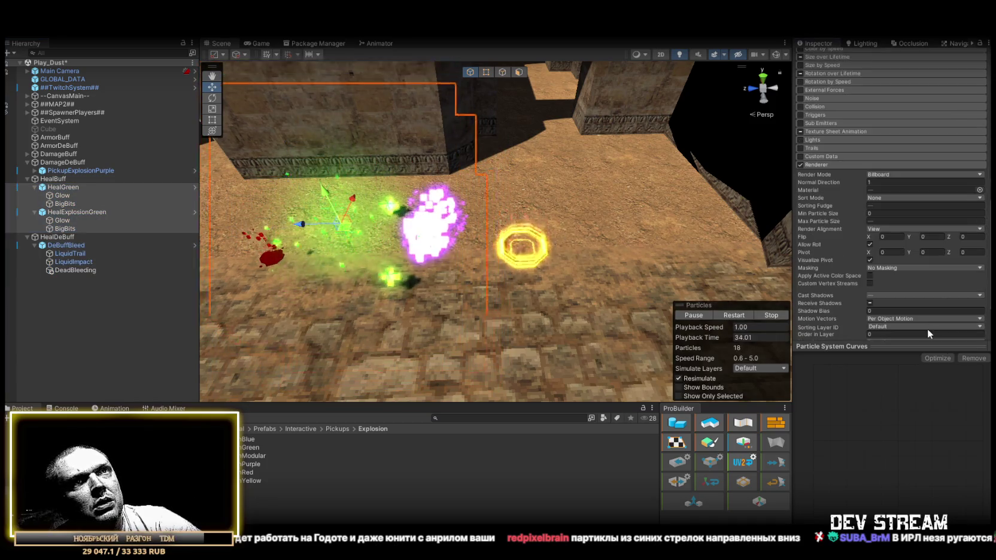
{"action": "left_click", "coordinate": [873, 296]}
{"action": "left_click", "coordinate": [876, 307]}
{"action": "left_click", "coordinate": [870, 303]}
- Replay the effects, collapse the heal objects, and reselect the purple pickup explosion
{"action": "scroll", "coordinate": [908, 293], "scroll_direction": "down", "scroll_amount": 2}
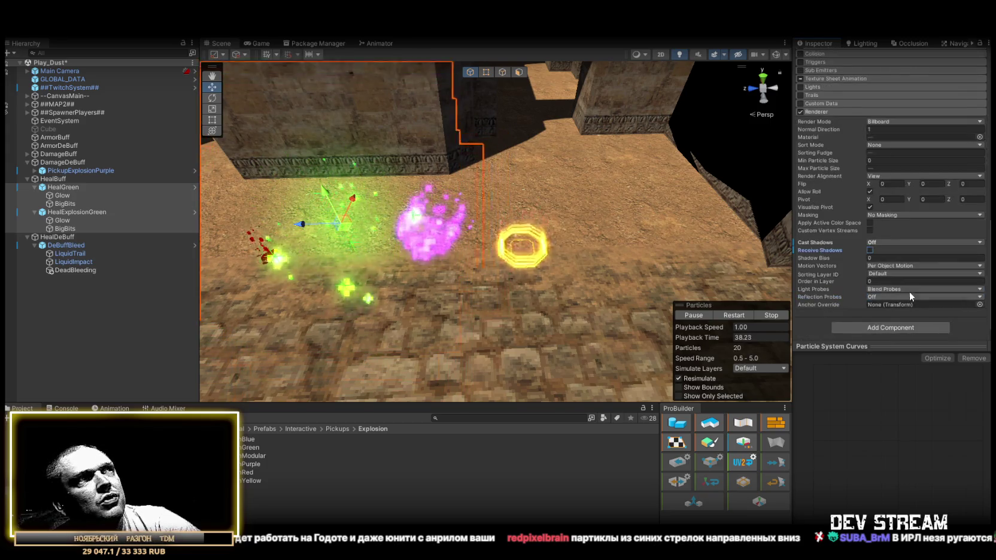
{"action": "mouse_move", "coordinate": [572, 159]}
{"action": "left_mouse_down"}
{"action": "mouse_move", "coordinate": [516, 151]}
{"action": "mouse_move", "coordinate": [259, 233]}
{"action": "left_mouse_up"}
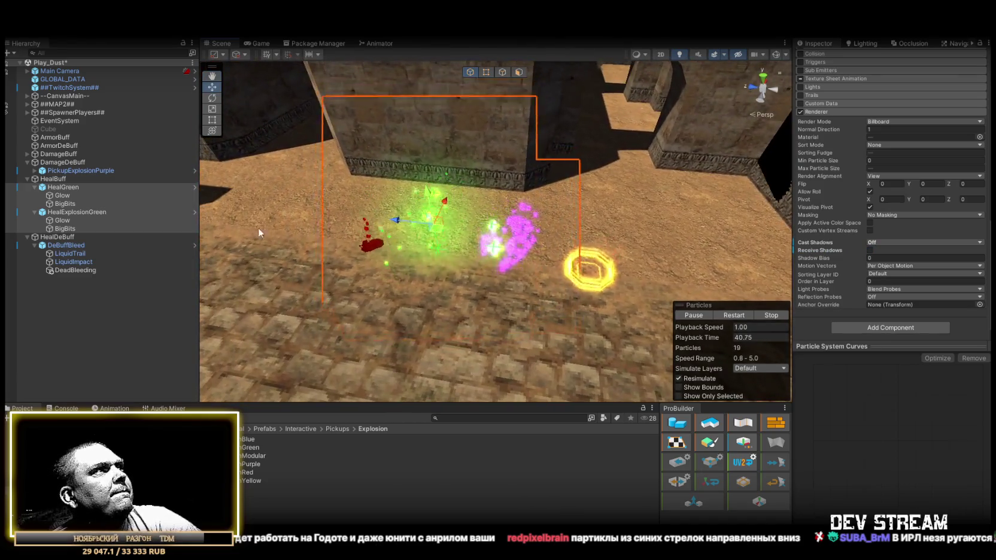
{"action": "left_click", "coordinate": [737, 316]}
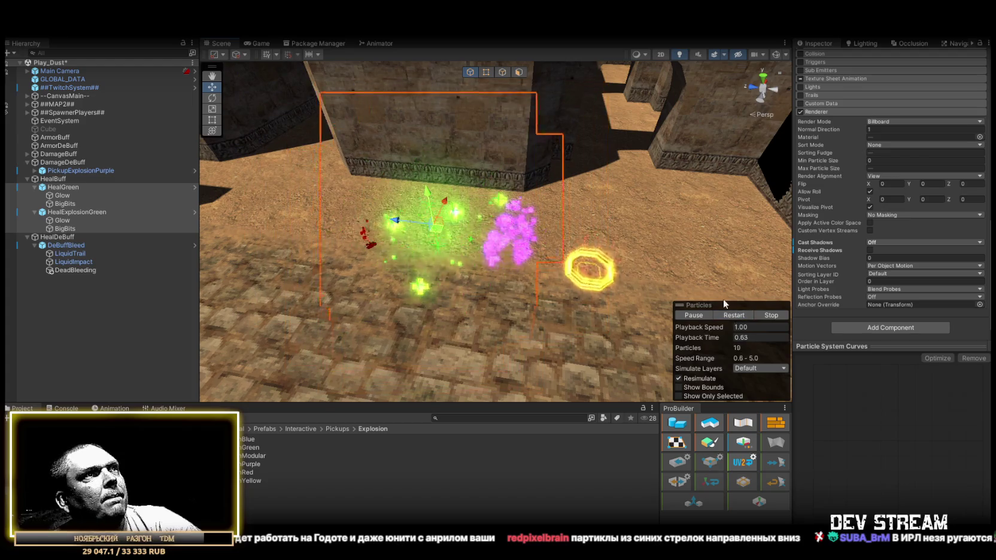
{"action": "left_click", "coordinate": [40, 180]}
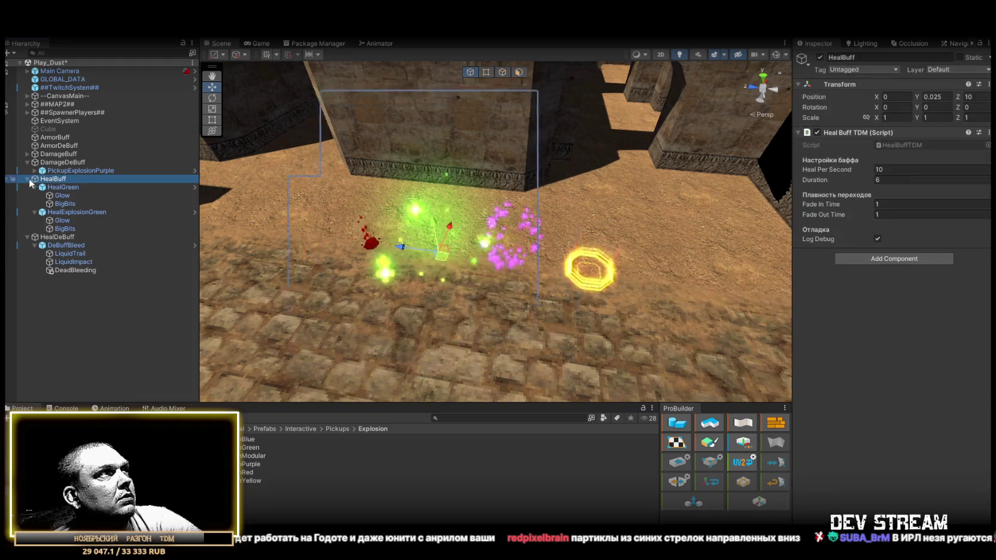
{"action": "left_click", "coordinate": [27, 179]}
{"action": "left_click", "coordinate": [32, 187]}
{"action": "left_click", "coordinate": [26, 186]}
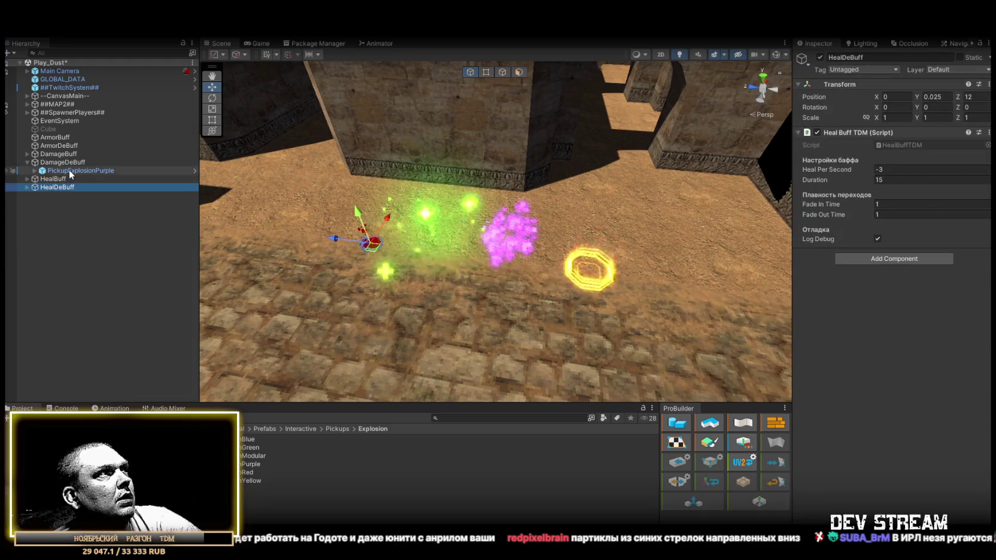
{"action": "left_click", "coordinate": [69, 172]}
{"action": "scroll", "coordinate": [857, 192], "scroll_direction": "down", "scroll_amount": 15}
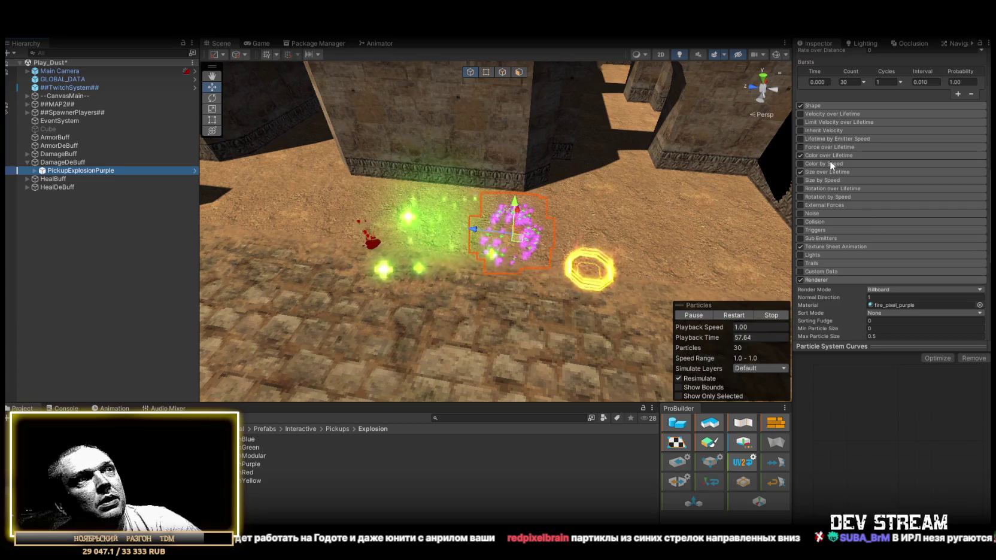
{"action": "scroll", "coordinate": [865, 291], "scroll_direction": "down", "scroll_amount": 5}
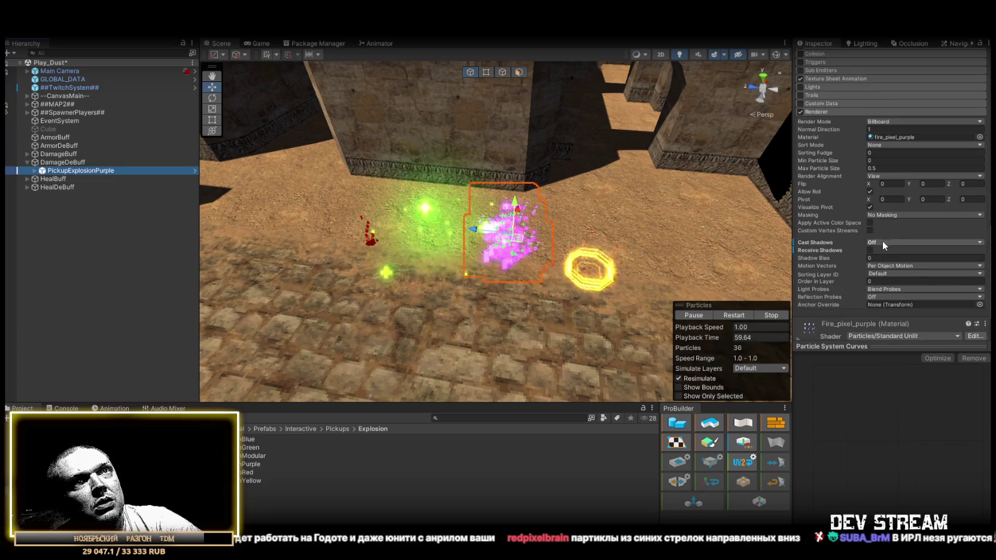
{"action": "mouse_move", "coordinate": [833, 275]}
{"action": "left_mouse_down"}
{"action": "mouse_move", "coordinate": [599, 228]}
{"action": "mouse_move", "coordinate": [534, 174]}
{"action": "mouse_move", "coordinate": [514, 215]}
{"action": "left_mouse_up"}
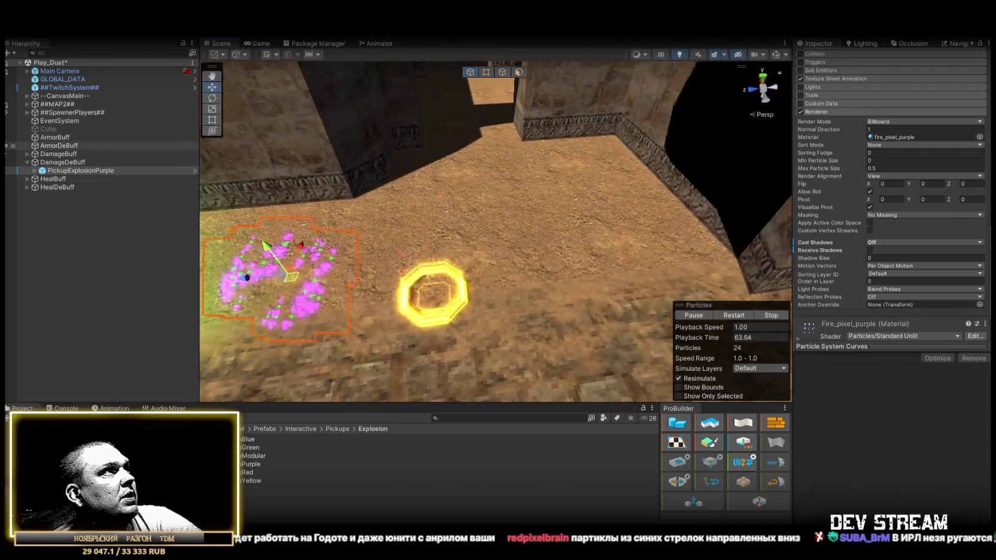
- Select ArmorDeBuff and turn the view toward its ring
{"action": "left_click", "coordinate": [27, 162]}
{"action": "left_click", "coordinate": [64, 147]}
{"action": "left_click_drag", "start_coordinate": [434, 203], "coordinate": [434, 202]}
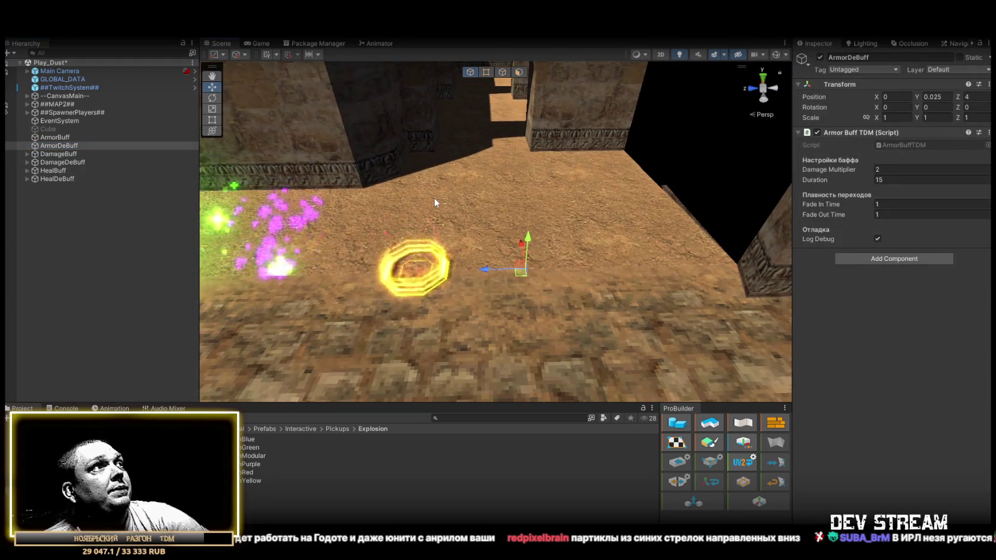
{"action": "mouse_move", "coordinate": [595, 224]}
{"action": "left_mouse_down"}
{"action": "mouse_move", "coordinate": [535, 218]}
{"action": "mouse_move", "coordinate": [584, 241]}
{"action": "left_mouse_up"}
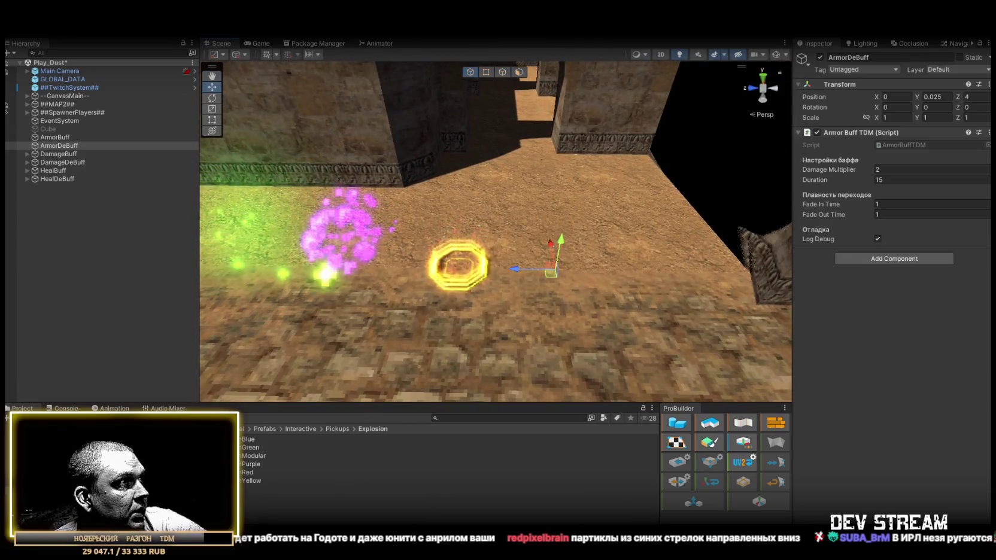
- Place BoxPurple under ArmorDeBuff, raise it above the ground, then delete it
{"action": "left_click", "coordinate": [210, 449]}
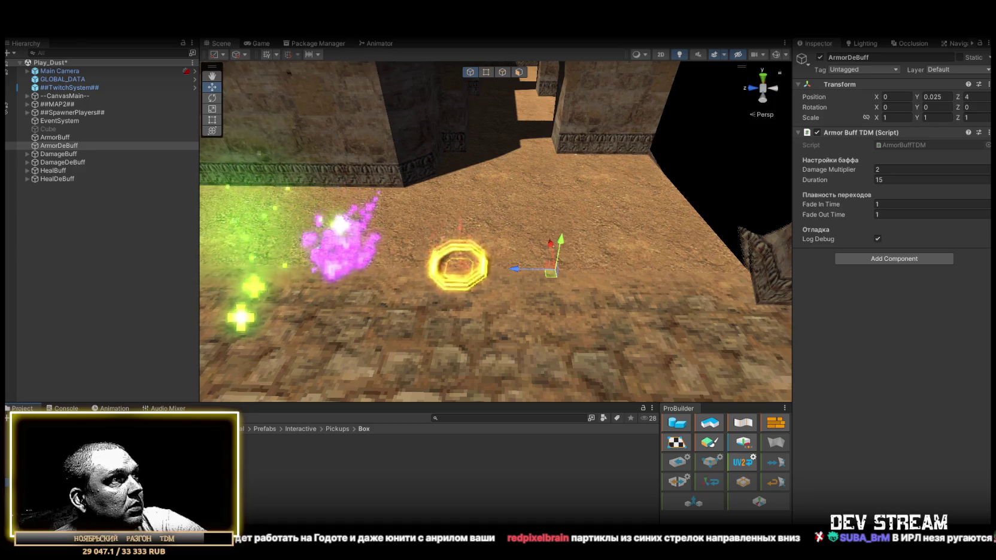
{"action": "left_click", "coordinate": [62, 145]}
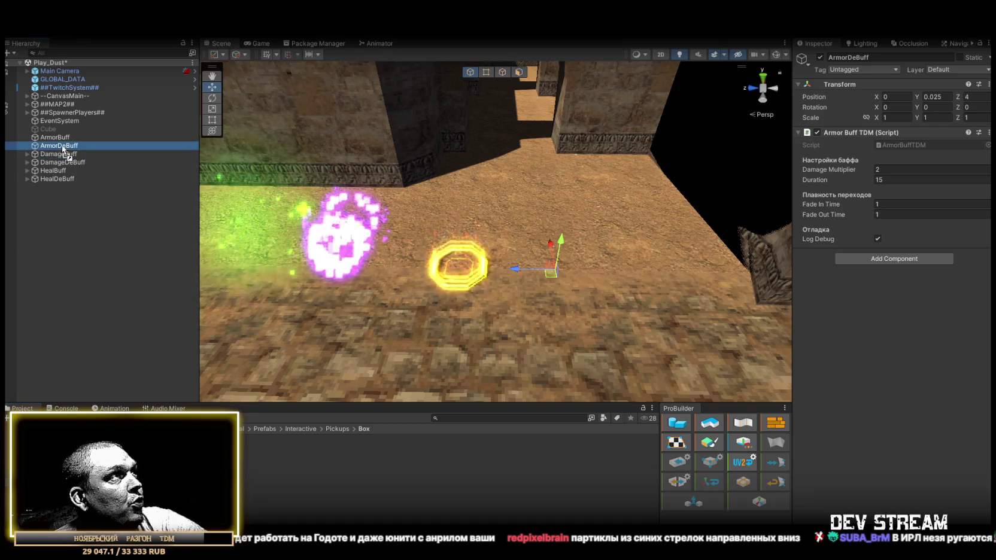
{"action": "left_click_drag", "start_coordinate": [62, 145], "coordinate": [61, 146]}
{"action": "key", "text": "f"}
{"action": "left_click_drag", "start_coordinate": [516, 245], "coordinate": [514, 195]}
{"action": "mouse_move", "coordinate": [640, 213]}
{"action": "left_mouse_down"}
{"action": "mouse_move", "coordinate": [588, 217]}
{"action": "mouse_move", "coordinate": [613, 223]}
{"action": "left_mouse_up"}
{"action": "key", "text": "Delete"}
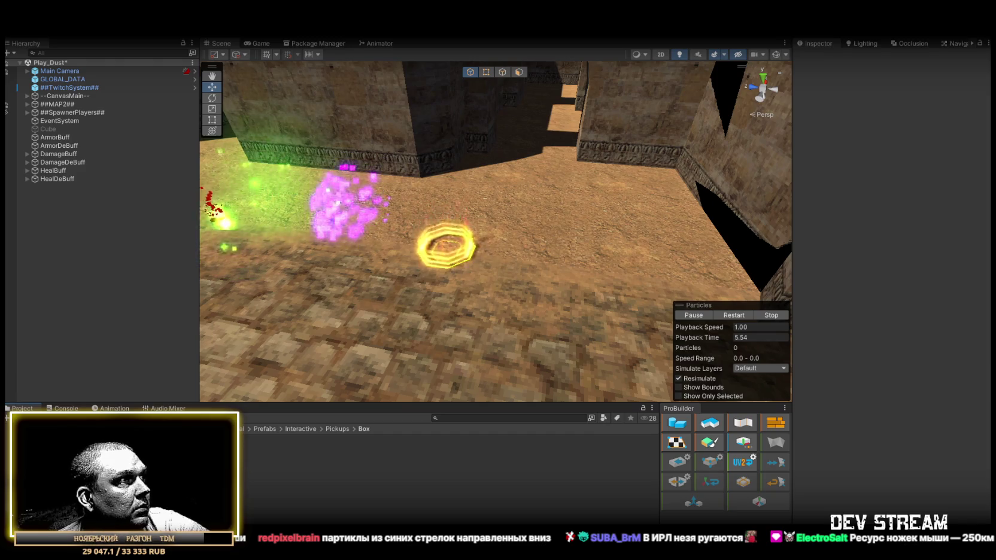
- Add LootRayEpicPurple under ArmorDeBuff and centre it at position 0
{"action": "left_click", "coordinate": [90, 479]}
{"action": "left_click_drag", "start_coordinate": [120, 464], "coordinate": [58, 146]}
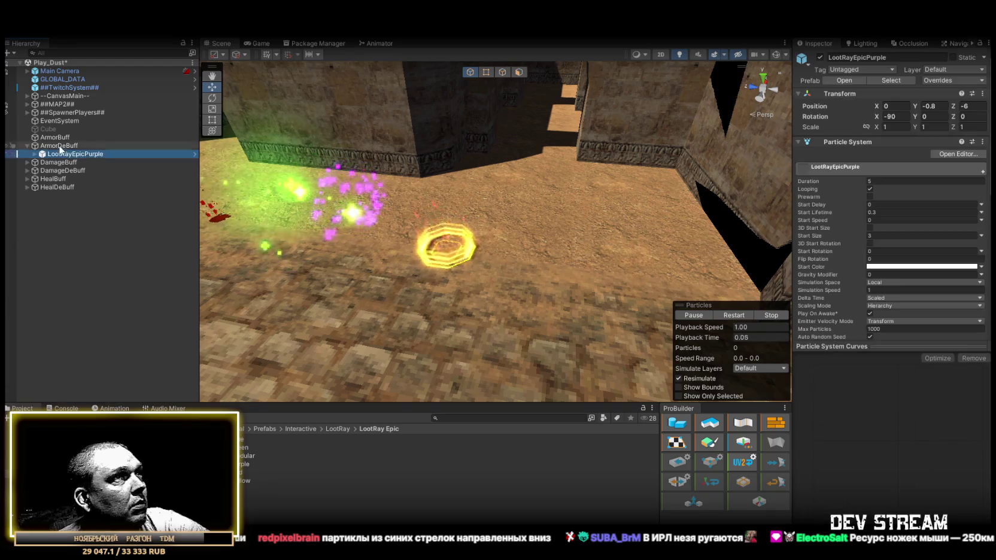
{"action": "left_click", "coordinate": [734, 315]}
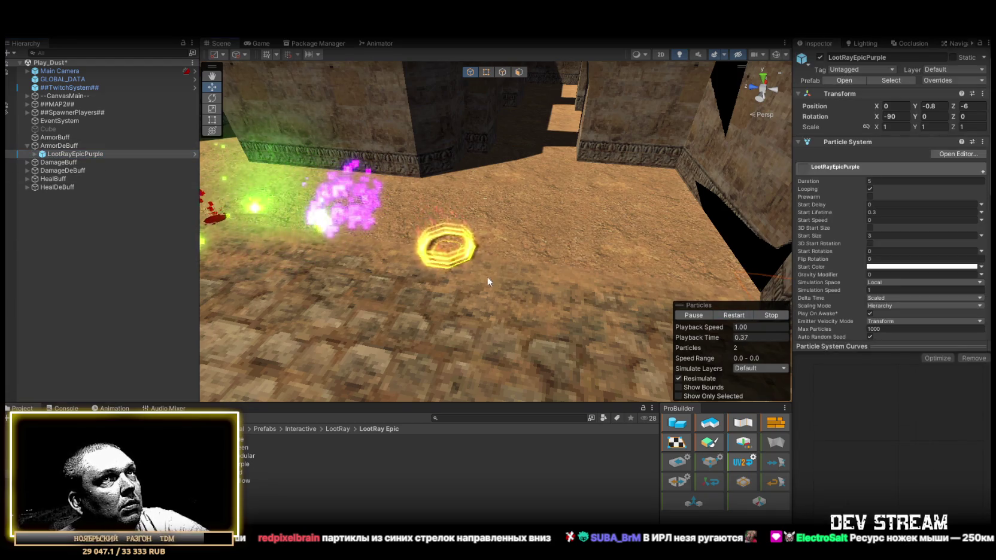
{"action": "left_click", "coordinate": [938, 105]}
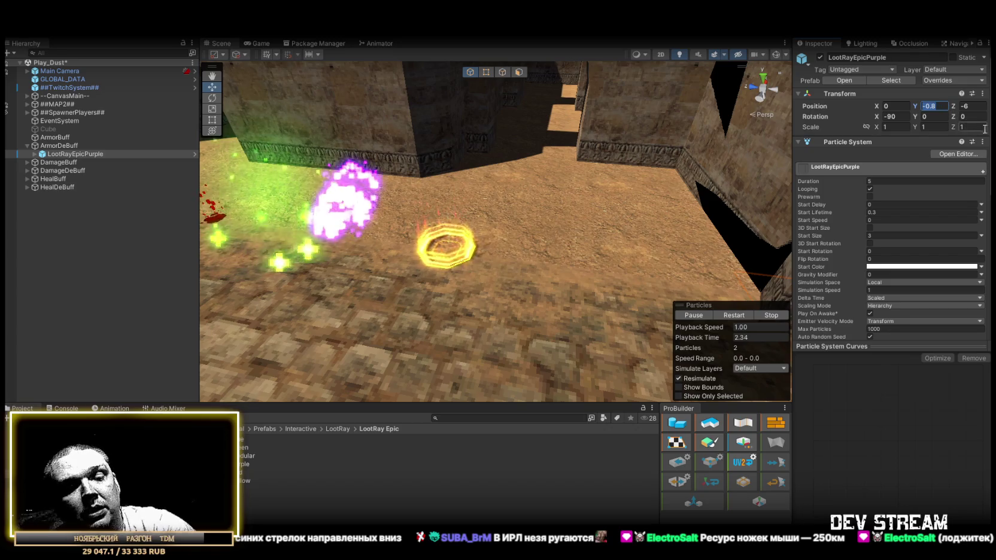
{"action": "type", "text": "-"}
{"action": "type", "text": "0"}
{"action": "key", "text": "Return"}
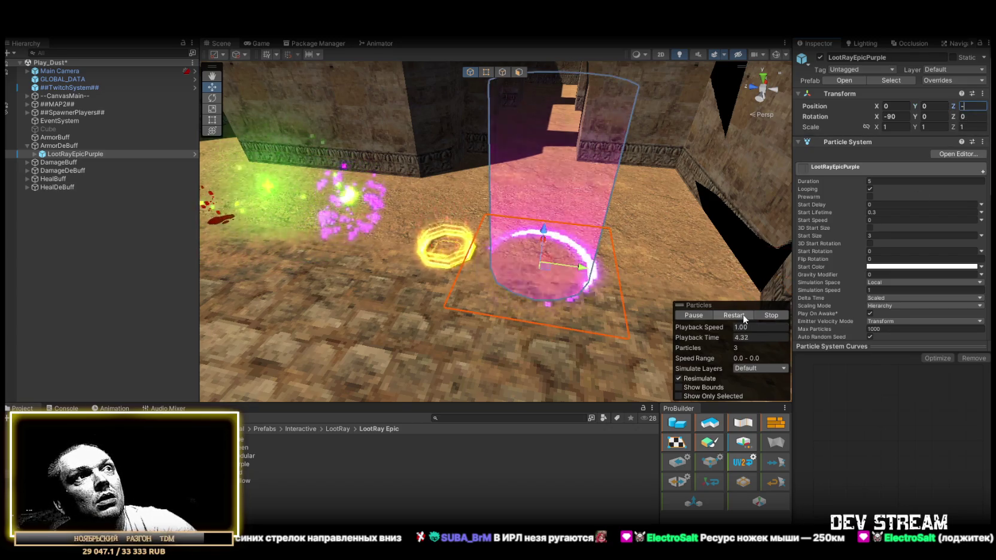
{"action": "key", "text": "f"}
{"action": "mouse_move", "coordinate": [455, 251]}
{"action": "left_mouse_down", "text": "alt"}
{"action": "mouse_move", "coordinate": [575, 230]}
{"action": "mouse_move", "coordinate": [336, 343]}
{"action": "left_mouse_up", "text": "alt"}
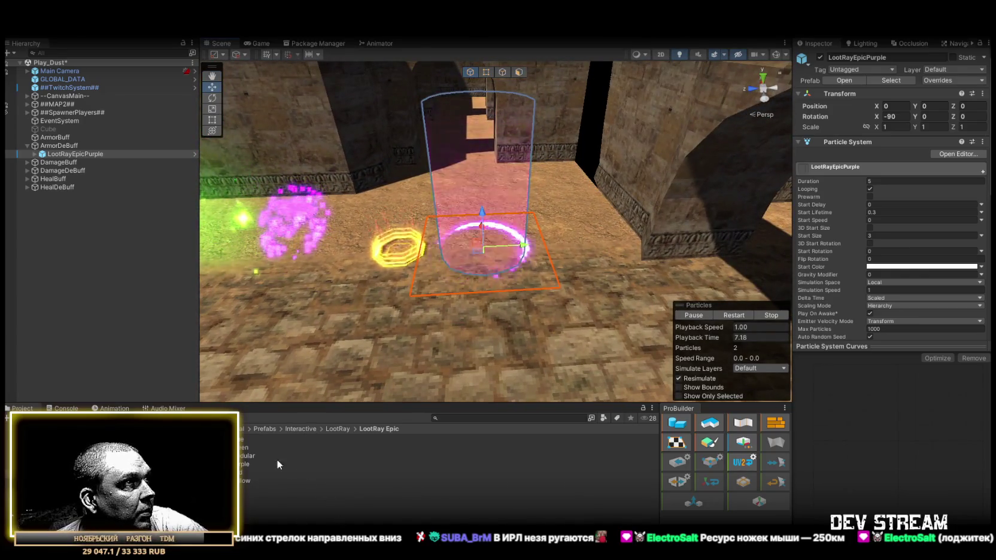
- Centre the LootRayEpicBlue ray under ArmorBuff by setting its position to 0
{"action": "left_click", "coordinate": [27, 137]}
{"action": "left_click", "coordinate": [66, 146]}
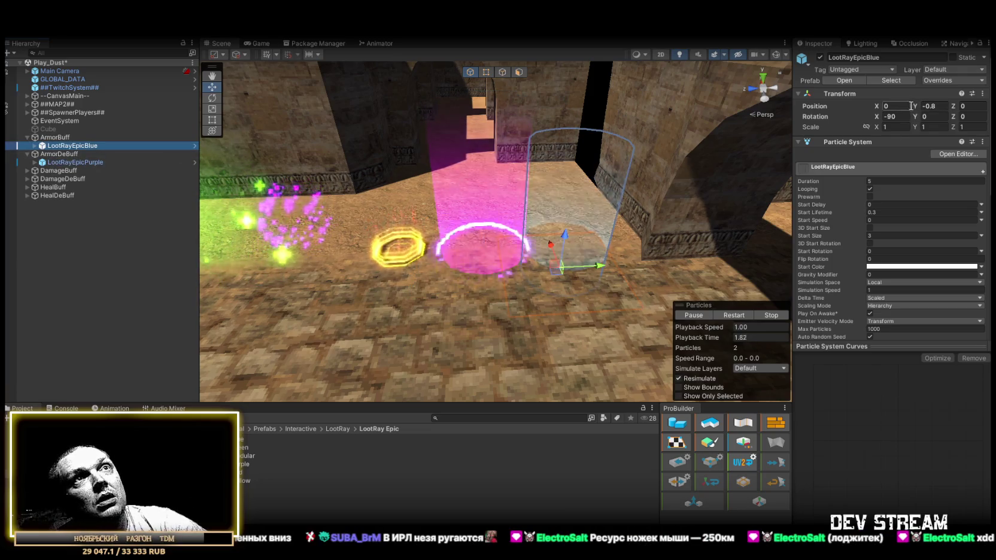
{"action": "left_click", "coordinate": [931, 106]}
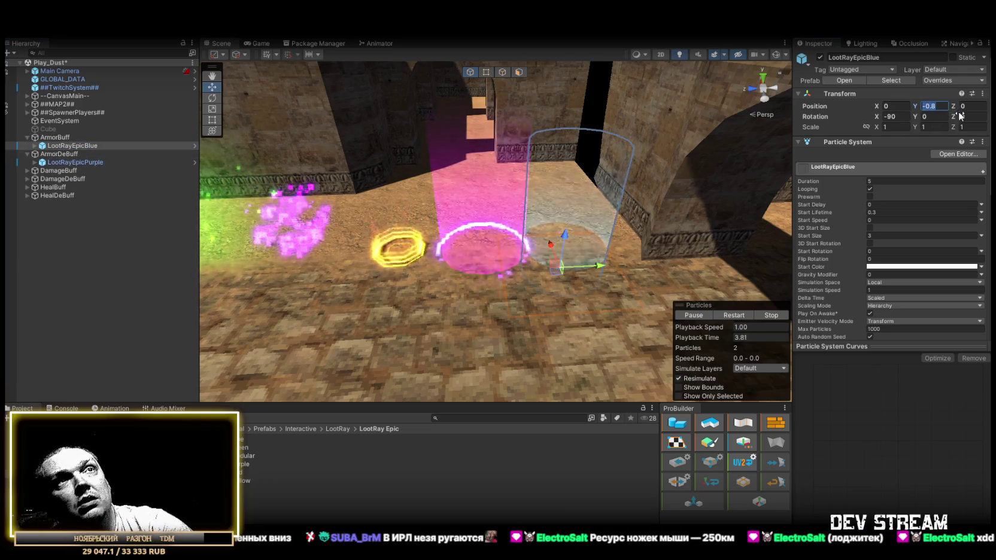
{"action": "type", "text": "0"}
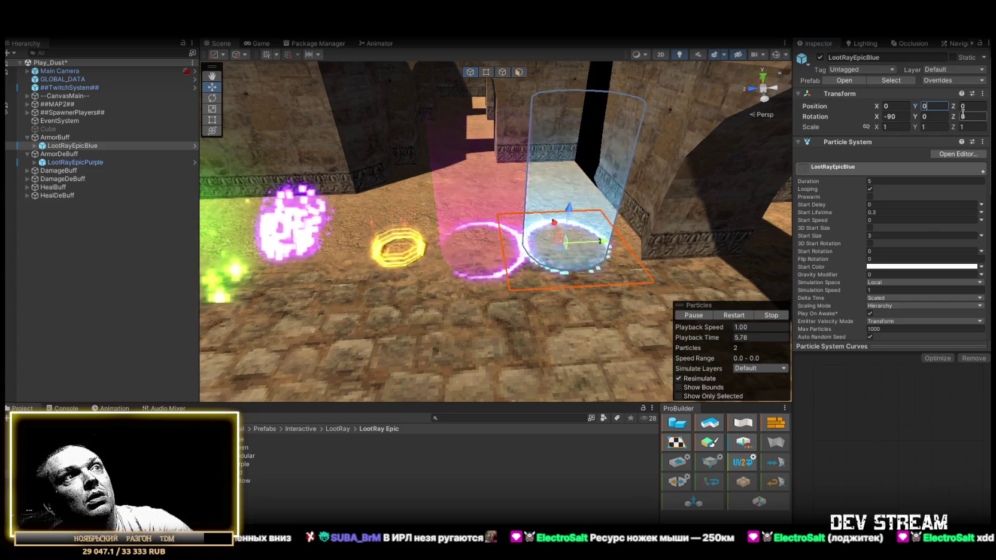
{"action": "mouse_move", "coordinate": [593, 144]}
{"action": "left_mouse_down"}
{"action": "mouse_move", "coordinate": [604, 130]}
{"action": "mouse_move", "coordinate": [515, 159]}
{"action": "left_mouse_up"}
- Select ArmorBuff together with the other buff objects to compare both rays
{"action": "left_click", "coordinate": [63, 138]}
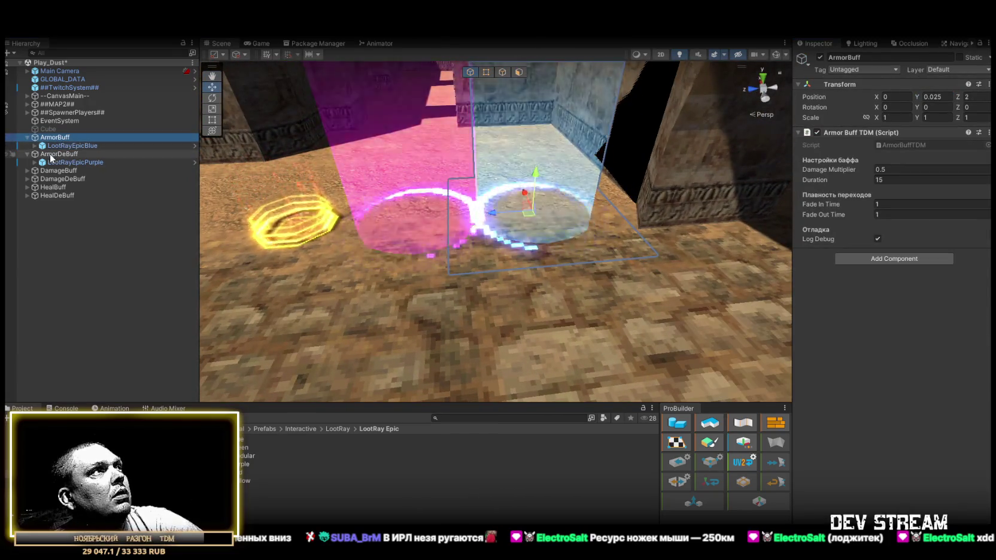
{"action": "left_click", "coordinate": [51, 155], "text": "ctrl"}
{"action": "left_click", "coordinate": [50, 171], "text": "ctrl"}
{"action": "left_click", "coordinate": [50, 179], "text": "ctrl"}
{"action": "left_click", "coordinate": [53, 187], "text": "ctrl"}
{"action": "left_click", "coordinate": [55, 195], "text": "ctrl"}
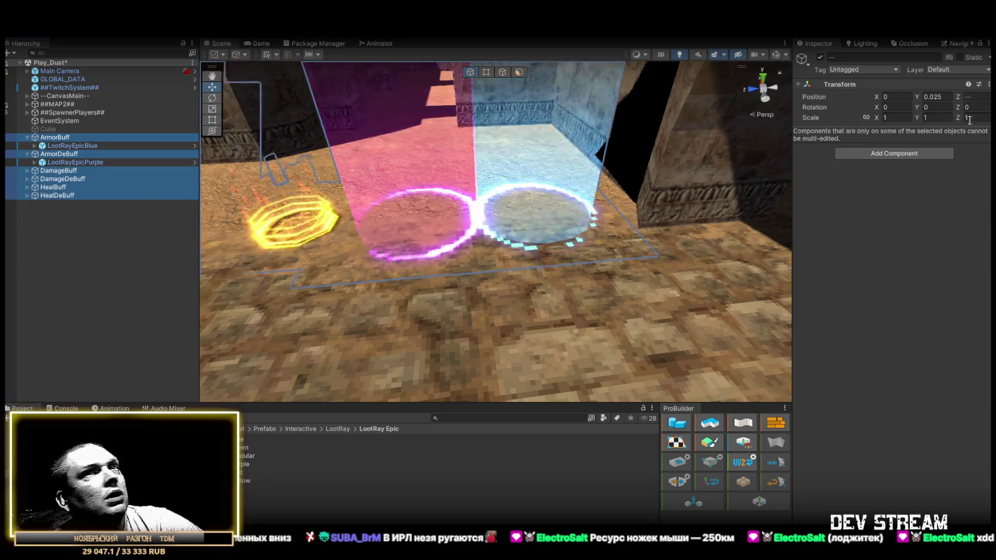
{"action": "mouse_move", "coordinate": [556, 216]}
{"action": "left_mouse_down"}
{"action": "mouse_move", "coordinate": [567, 224]}
{"action": "mouse_move", "coordinate": [431, 204]}
{"action": "left_mouse_up"}
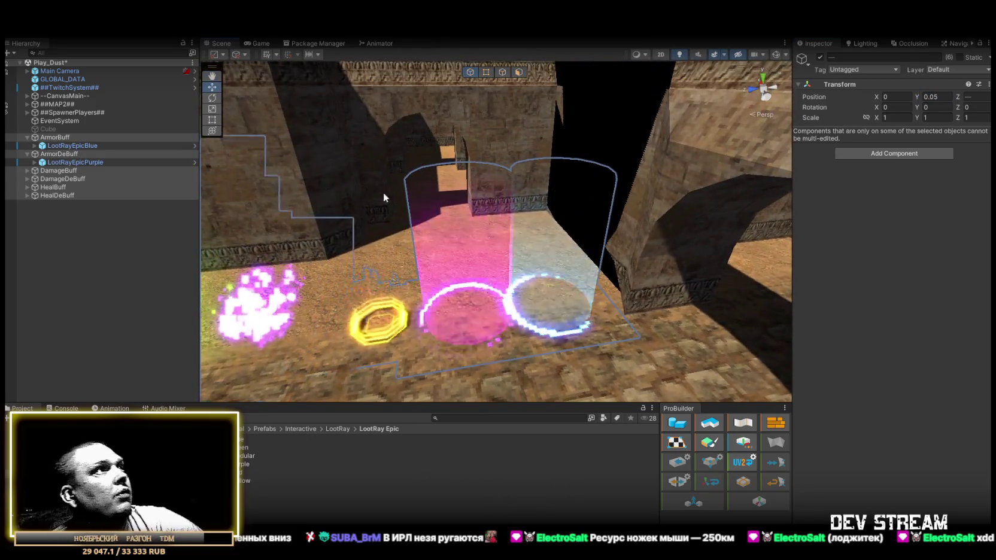
- Set the LootRayEpicBlue Scale to 0.5
{"action": "left_click", "coordinate": [72, 145]}
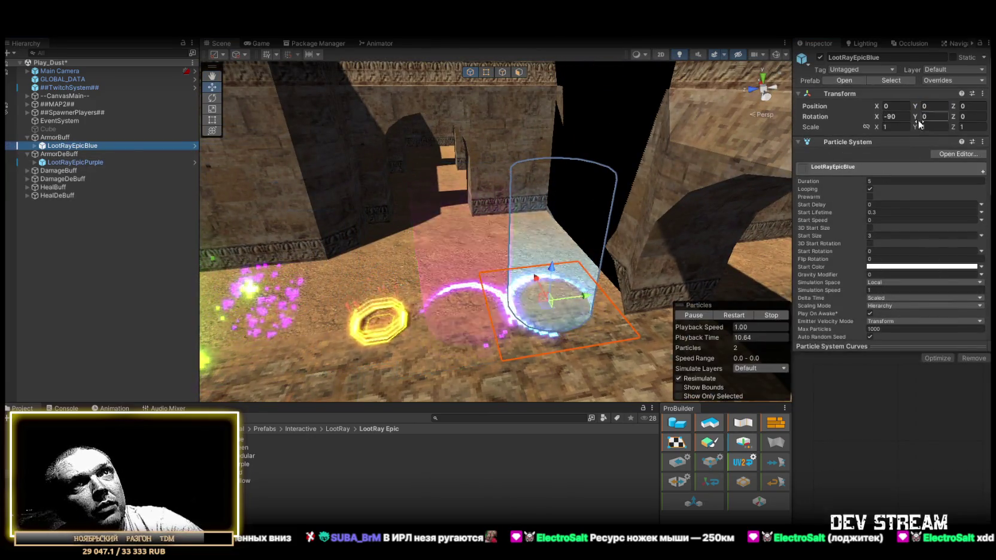
{"action": "left_click", "coordinate": [898, 127]}
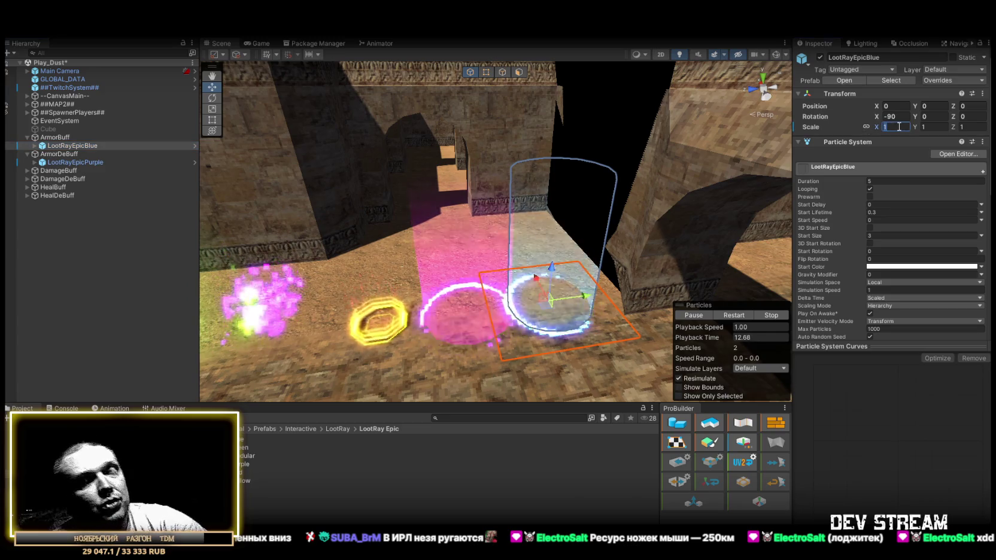
{"action": "type", "text": ".5"}
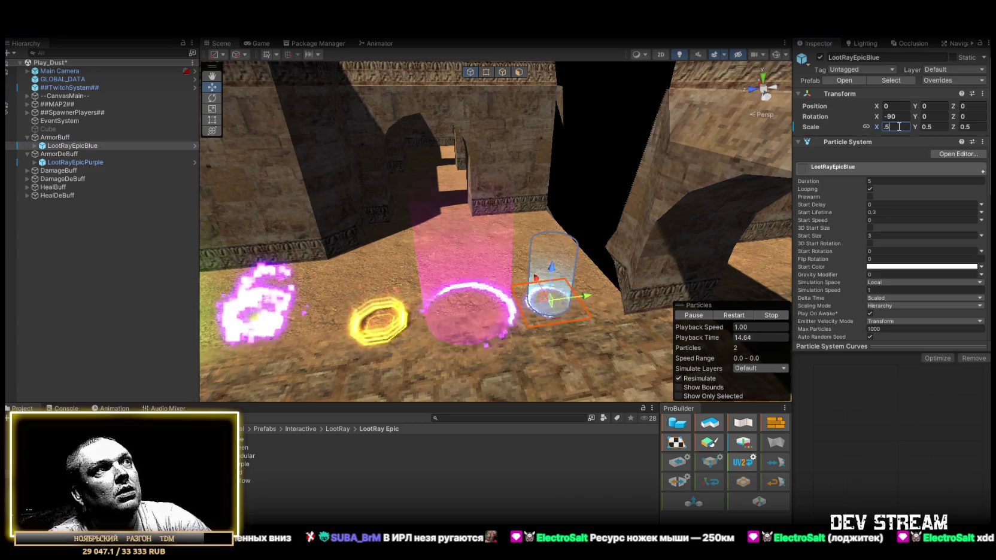
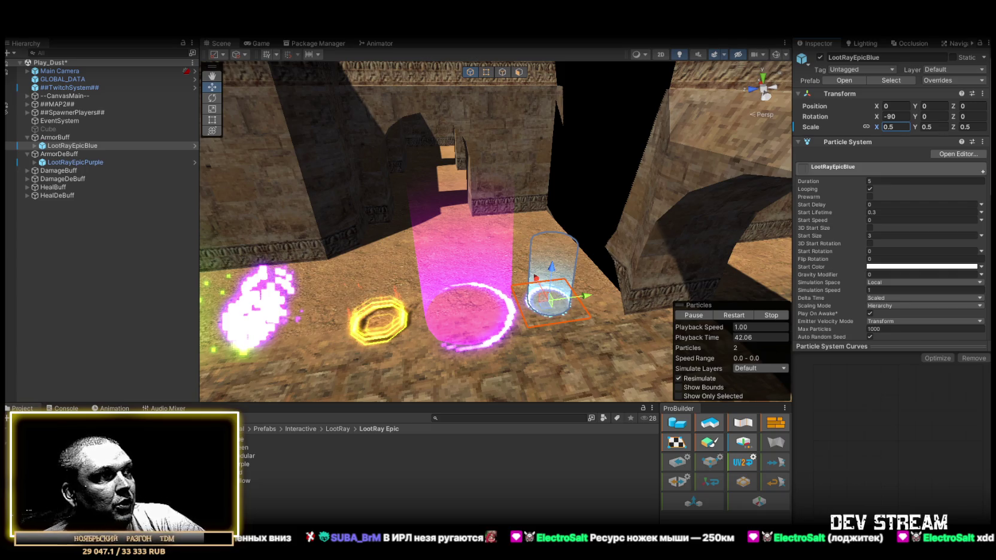
- Switch from Unity to the Chrome window showing Google search results
{"action": "key", "text": "alt+Tab"}
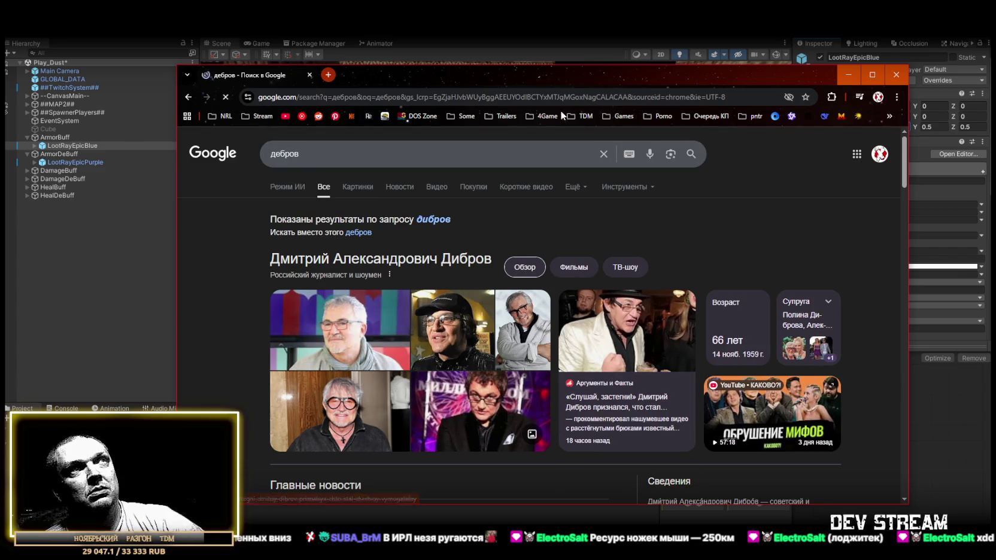
- Shift the Chrome results window up and right, then minimize it to reveal Unity
{"action": "mouse_move", "coordinate": [543, 74]}
{"action": "left_mouse_down"}
{"action": "mouse_move", "coordinate": [587, 25]}
{"action": "mouse_move", "coordinate": [586, 34]}
{"action": "left_mouse_up"}
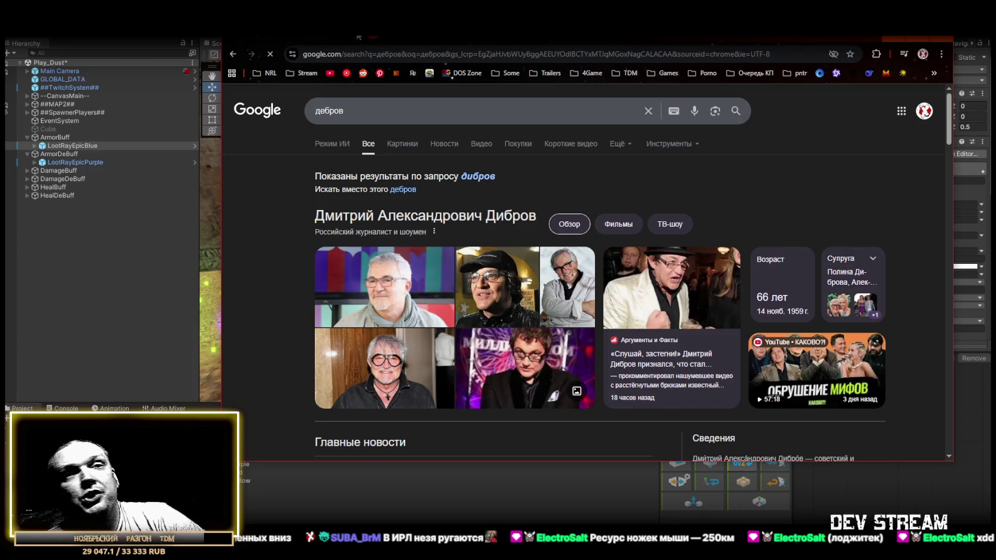
{"action": "key", "text": "super+Down"}
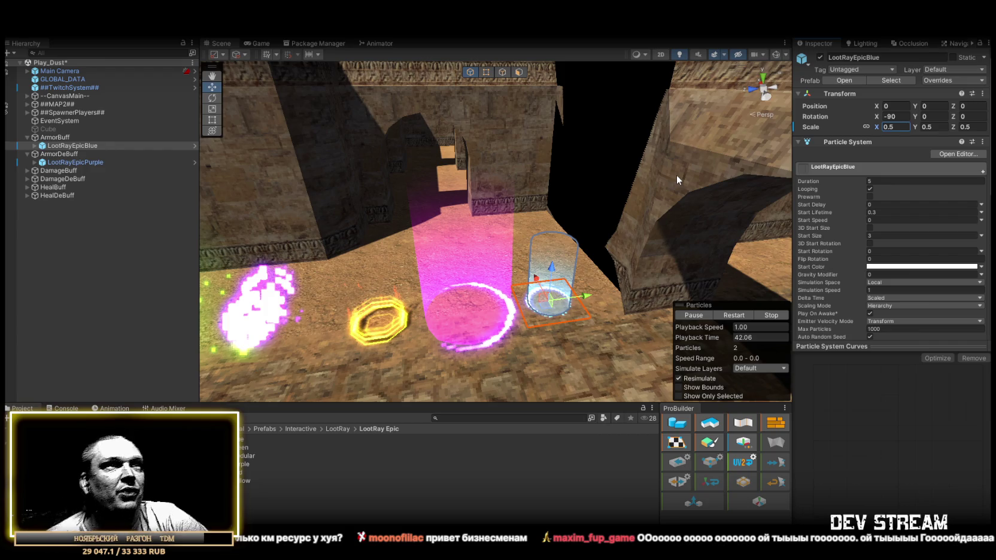
- Orbit the Scene view around the particle effects and undo an accidental prefab drag
{"action": "left_click_drag", "start_coordinate": [677, 174], "coordinate": [352, 313]}
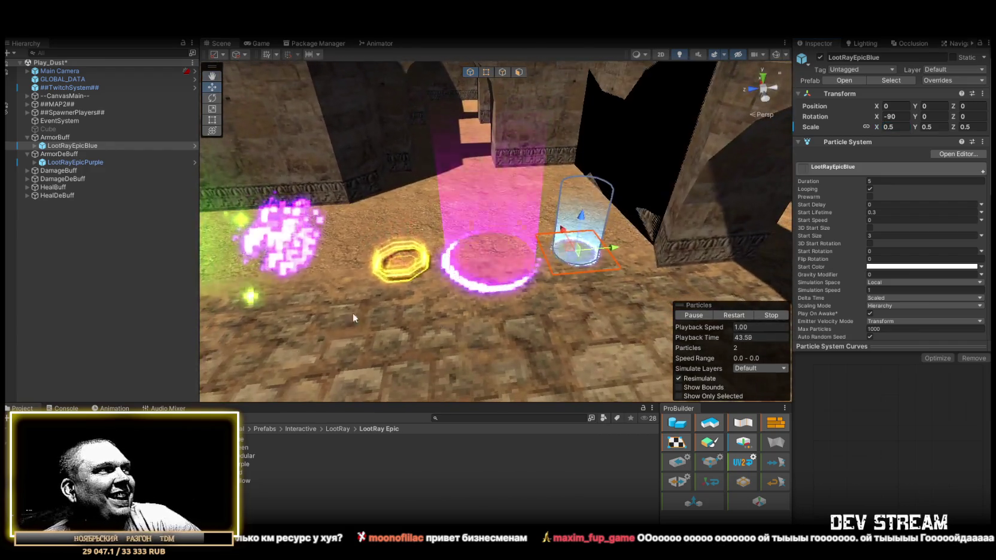
{"action": "left_click", "coordinate": [243, 439]}
{"action": "mouse_move", "coordinate": [242, 439]}
{"action": "left_mouse_down"}
{"action": "mouse_move", "coordinate": [419, 359]}
{"action": "mouse_move", "coordinate": [584, 251]}
{"action": "mouse_move", "coordinate": [314, 259]}
{"action": "mouse_move", "coordinate": [234, 286]}
{"action": "mouse_move", "coordinate": [345, 288]}
{"action": "mouse_move", "coordinate": [577, 259]}
{"action": "mouse_move", "coordinate": [516, 368]}
{"action": "mouse_move", "coordinate": [528, 180]}
{"action": "mouse_move", "coordinate": [516, 230]}
{"action": "mouse_move", "coordinate": [365, 147]}
{"action": "left_mouse_up"}
{"action": "key", "text": "ctrl+z"}
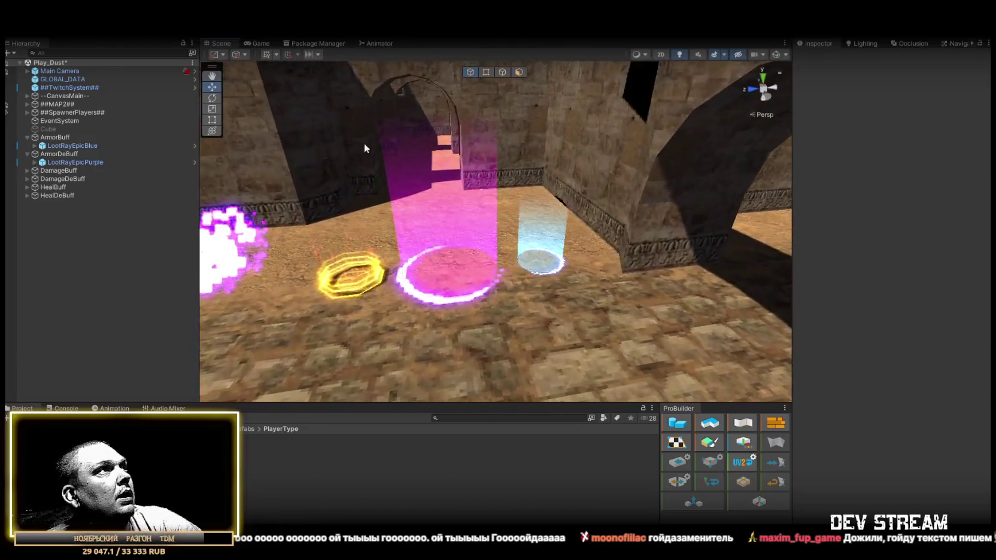
- Select LootRayEpicPurple under ArmorDeBuff and orbit and zoom in on the purple beam
{"action": "left_click", "coordinate": [66, 145]}
{"action": "left_click", "coordinate": [58, 137]}
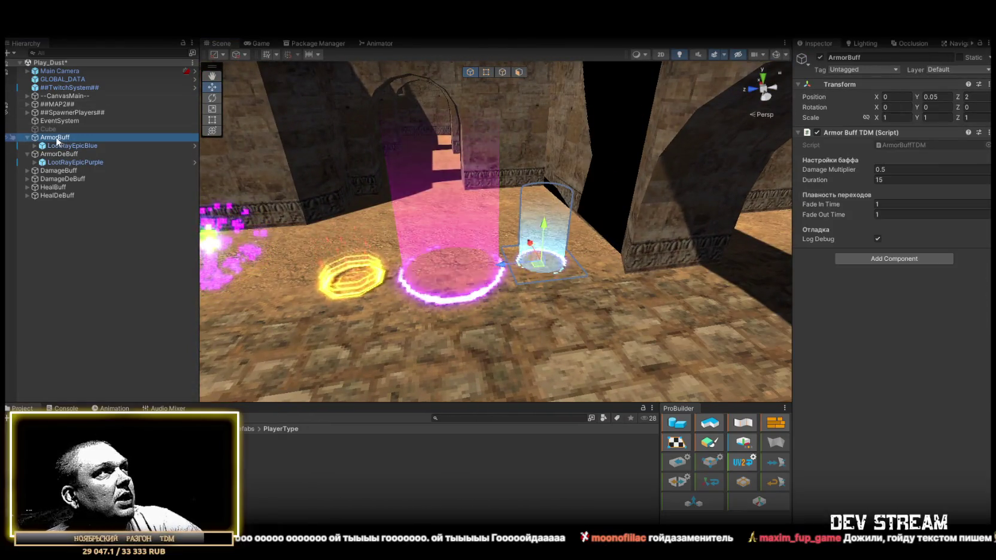
{"action": "left_click", "coordinate": [27, 138]}
{"action": "left_click", "coordinate": [72, 154]}
{"action": "left_click_drag", "start_coordinate": [673, 216], "coordinate": [627, 207]}
{"action": "scroll", "coordinate": [628, 208], "scroll_direction": "down", "scroll_amount": 2}
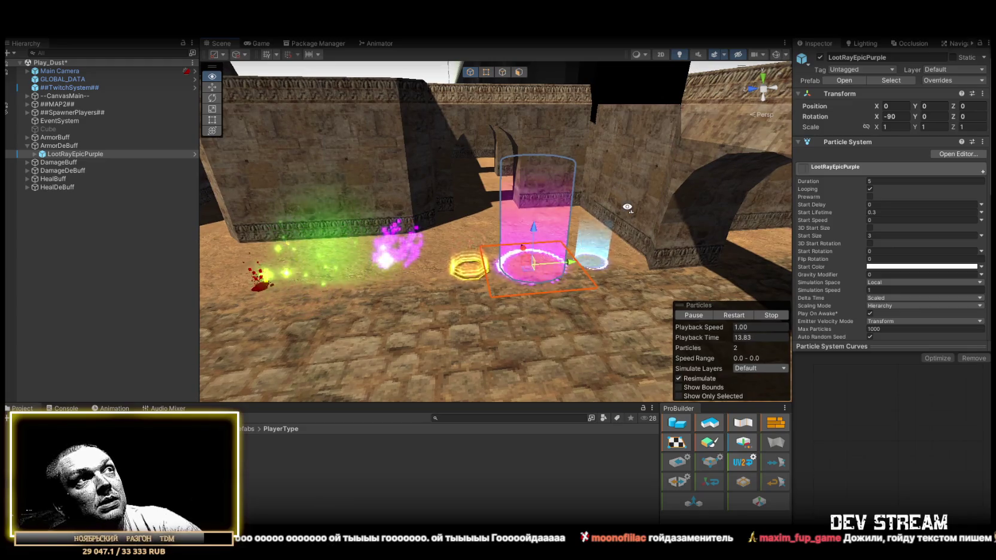
{"action": "left_click_drag", "start_coordinate": [627, 208], "coordinate": [622, 211]}
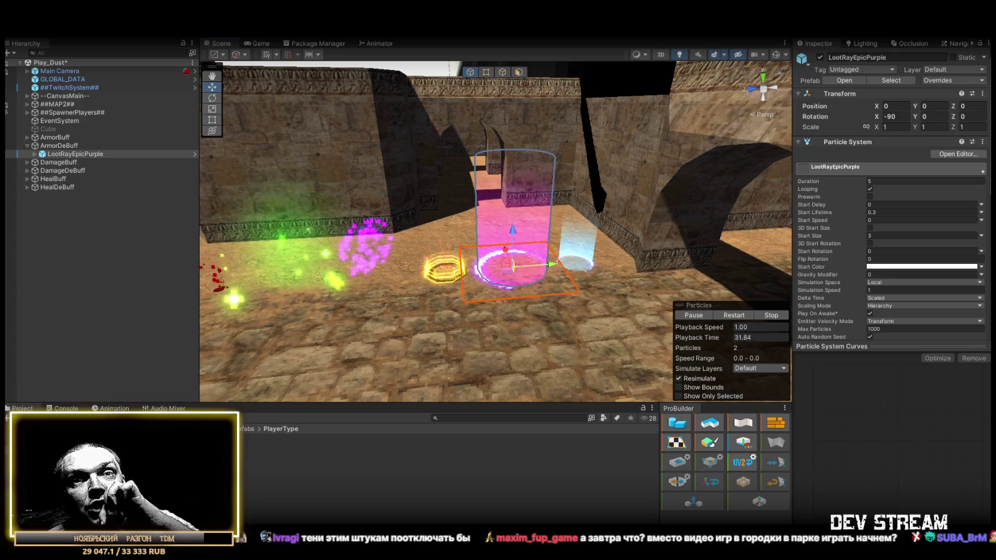
{"action": "mouse_move", "coordinate": [593, 259]}
{"action": "left_mouse_down"}
{"action": "mouse_move", "coordinate": [402, 296]}
{"action": "mouse_move", "coordinate": [402, 344]}
{"action": "mouse_move", "coordinate": [467, 332]}
{"action": "mouse_move", "coordinate": [598, 239]}
{"action": "mouse_move", "coordinate": [695, 162]}
{"action": "mouse_move", "coordinate": [692, 123]}
{"action": "mouse_move", "coordinate": [568, 220]}
{"action": "mouse_move", "coordinate": [435, 280]}
{"action": "mouse_move", "coordinate": [125, 240]}
{"action": "mouse_move", "coordinate": [115, 224]}
{"action": "mouse_move", "coordinate": [684, 229]}
{"action": "mouse_move", "coordinate": [686, 197]}
{"action": "left_mouse_up"}
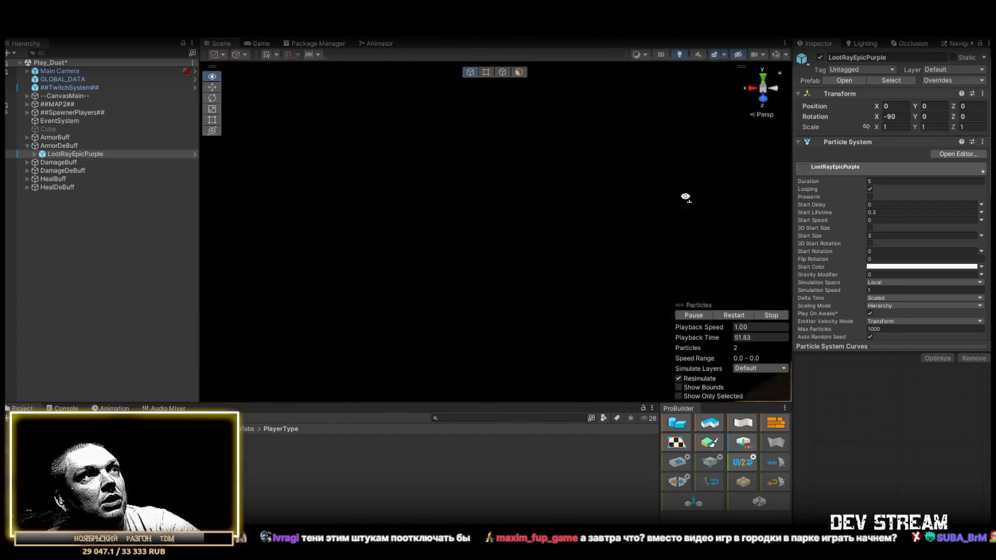
{"action": "mouse_move", "coordinate": [688, 198]}
{"action": "left_mouse_down"}
{"action": "mouse_move", "coordinate": [66, 252]}
{"action": "mouse_move", "coordinate": [93, 242]}
{"action": "mouse_move", "coordinate": [527, 231]}
{"action": "mouse_move", "coordinate": [518, 229]}
{"action": "left_mouse_up"}
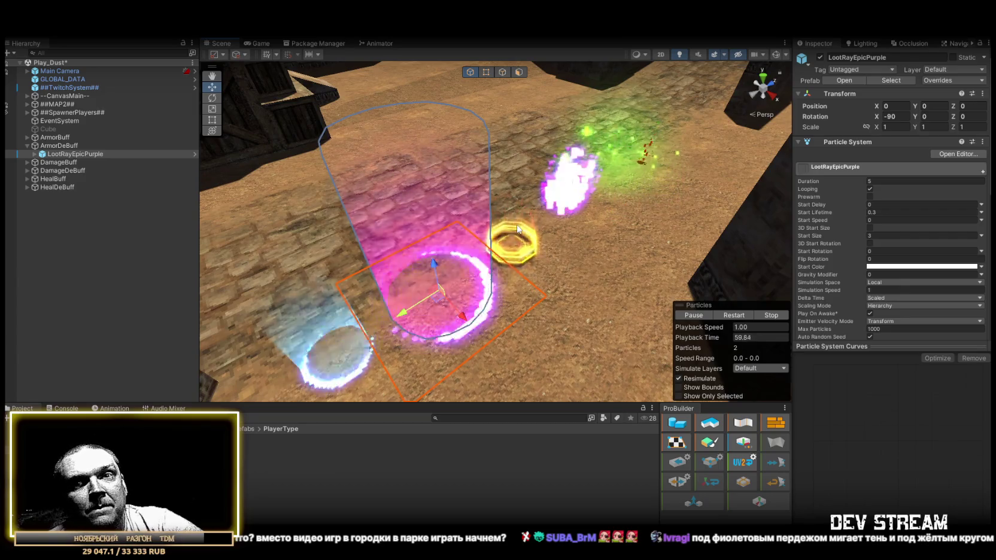
{"action": "left_click_drag", "start_coordinate": [602, 274], "coordinate": [548, 257]}
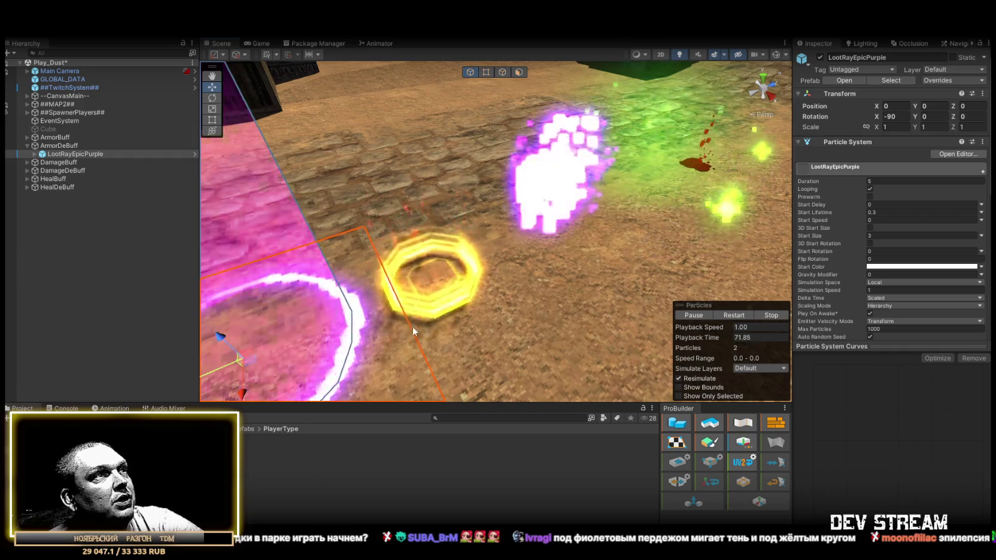
- Set Renderer Cast Shadows to Off for the BoostPadYellow effect under DamageBuff
{"action": "left_click", "coordinate": [27, 162]}
{"action": "left_click", "coordinate": [75, 172]}
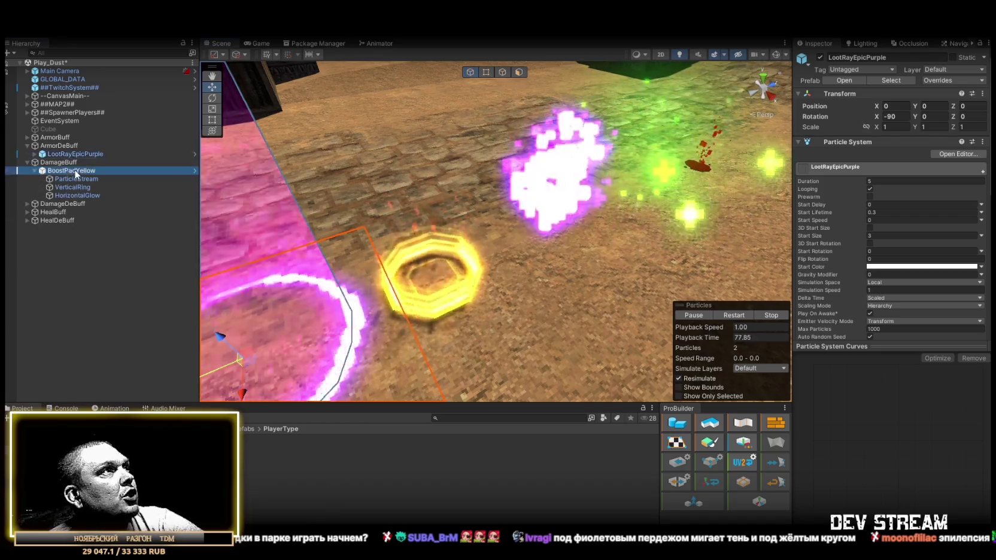
{"action": "scroll", "coordinate": [925, 256], "scroll_direction": "down", "scroll_amount": 5}
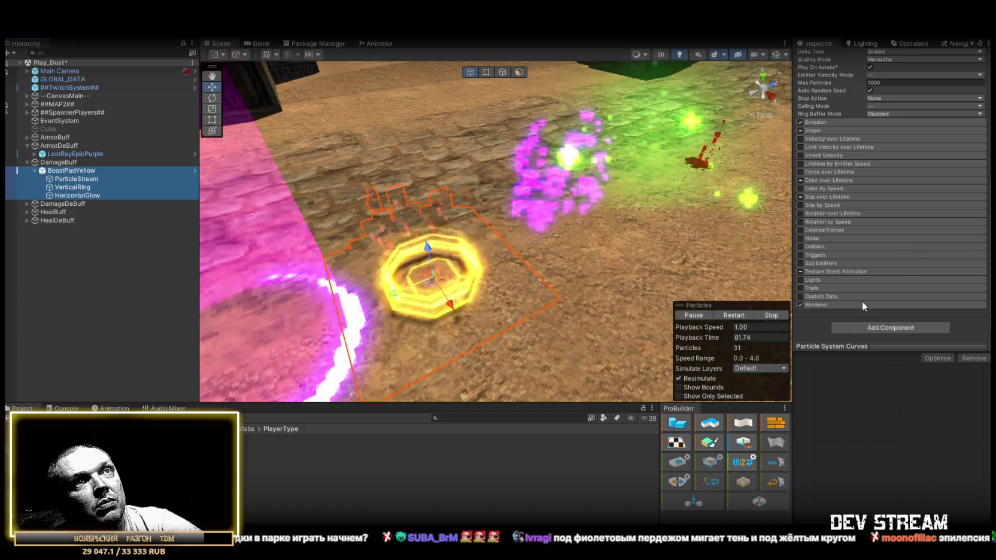
{"action": "left_click", "coordinate": [862, 304]}
{"action": "scroll", "coordinate": [901, 267], "scroll_direction": "down", "scroll_amount": 4}
{"action": "left_click", "coordinate": [876, 251]}
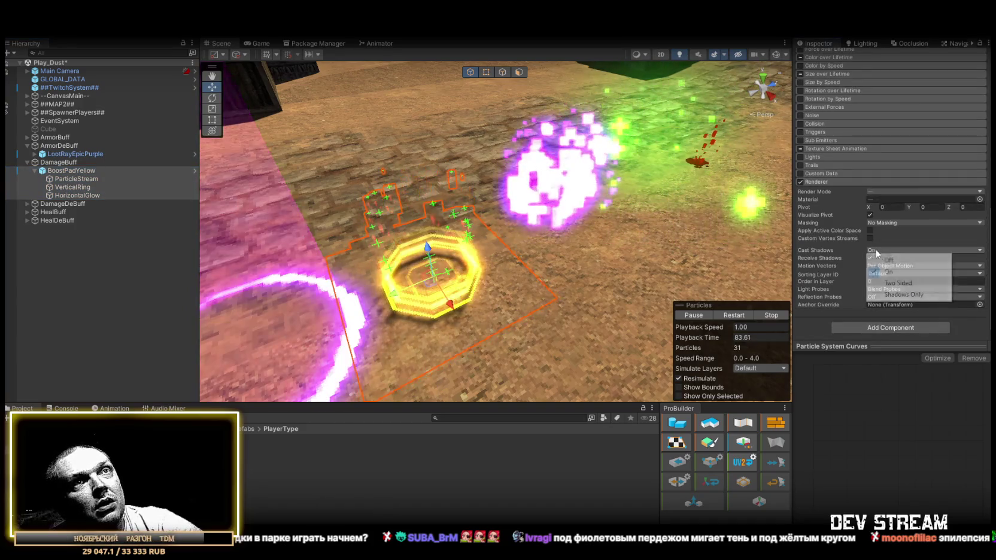
{"action": "left_click", "coordinate": [897, 264]}
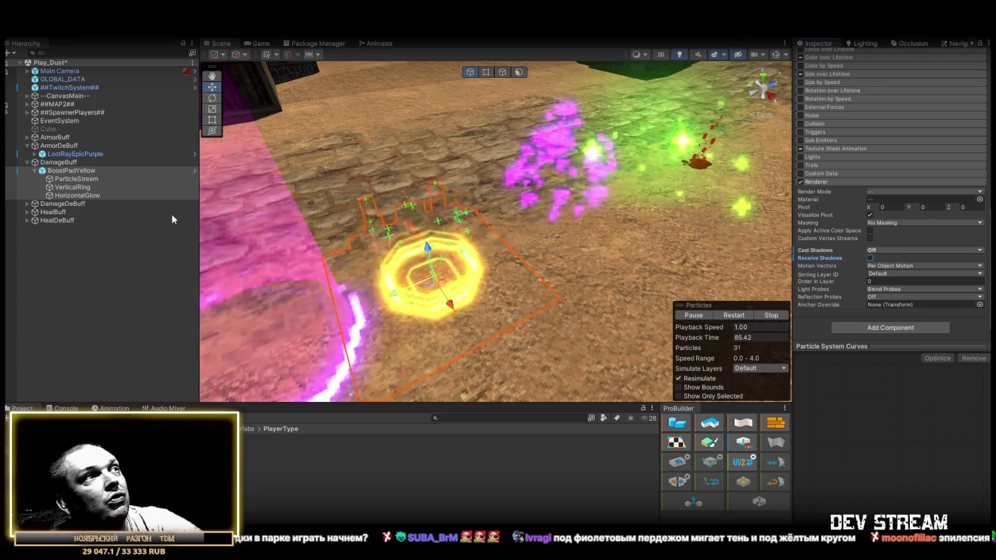
- Under DamageDeBuff, set Cast Shadows to Off on PickupExplosionPurple's Glow particles
{"action": "left_click", "coordinate": [27, 163]}
{"action": "left_click", "coordinate": [54, 162]}
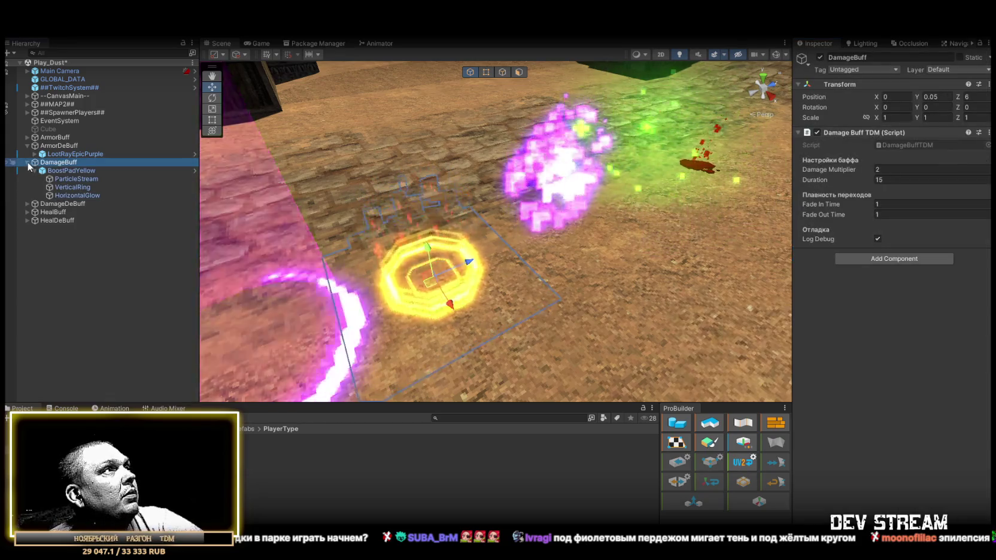
{"action": "left_click", "coordinate": [27, 170]}
{"action": "left_click", "coordinate": [34, 179]}
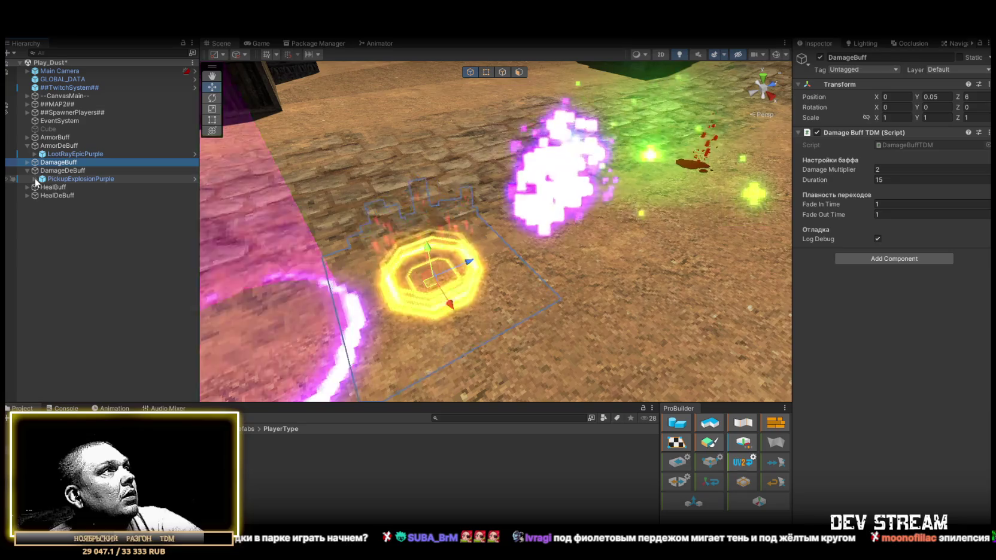
{"action": "left_click", "coordinate": [43, 180]}
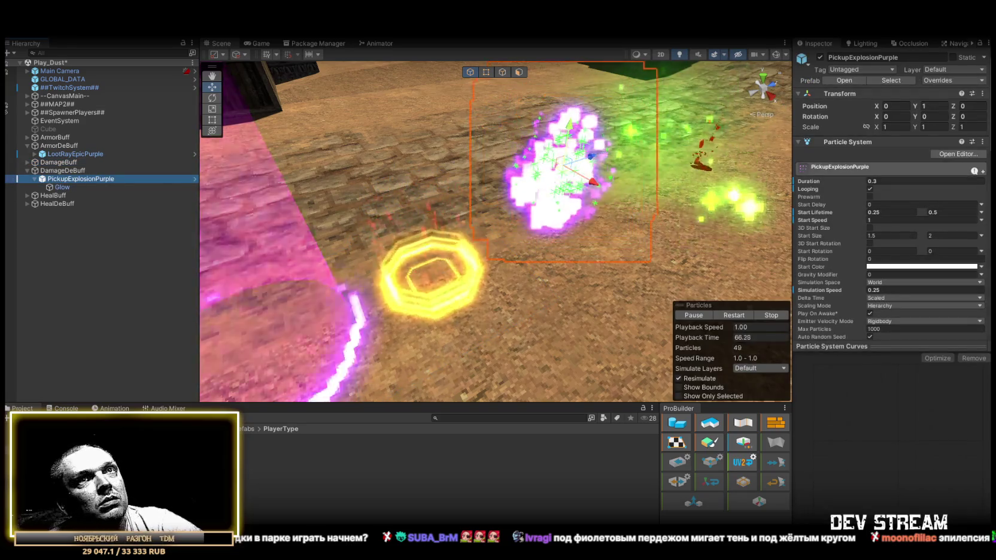
{"action": "scroll", "coordinate": [866, 226], "scroll_direction": "down", "scroll_amount": 15}
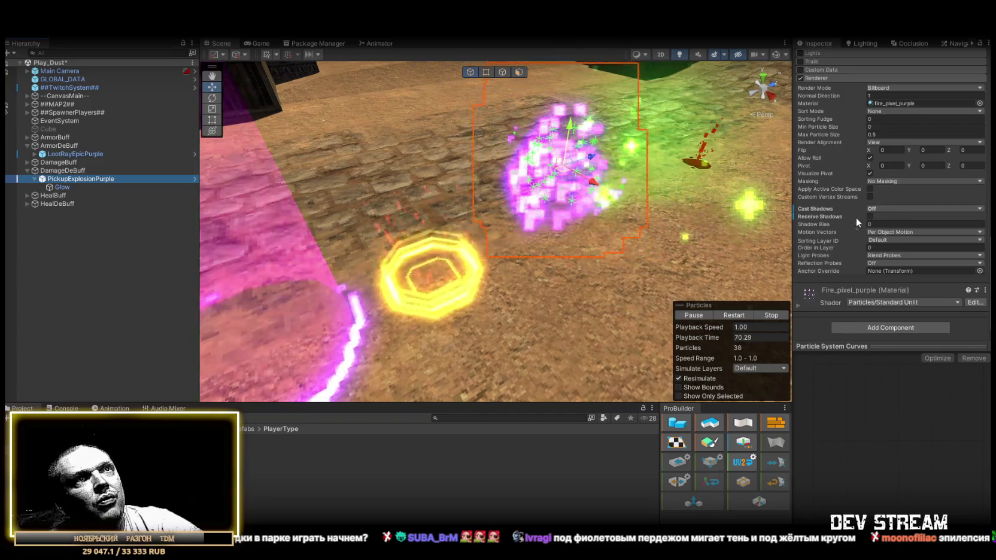
{"action": "left_click", "coordinate": [62, 187]}
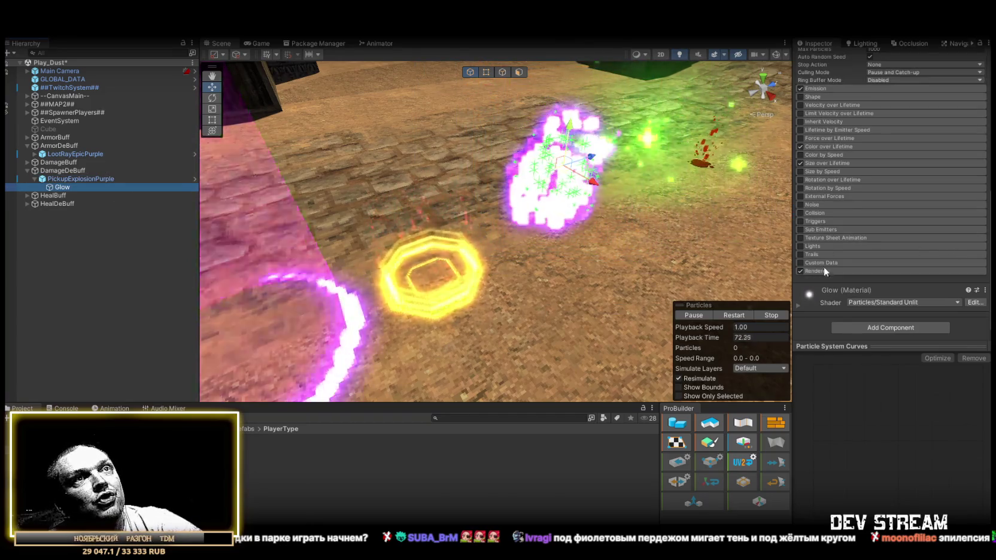
{"action": "scroll", "coordinate": [918, 272], "scroll_direction": "down", "scroll_amount": 5}
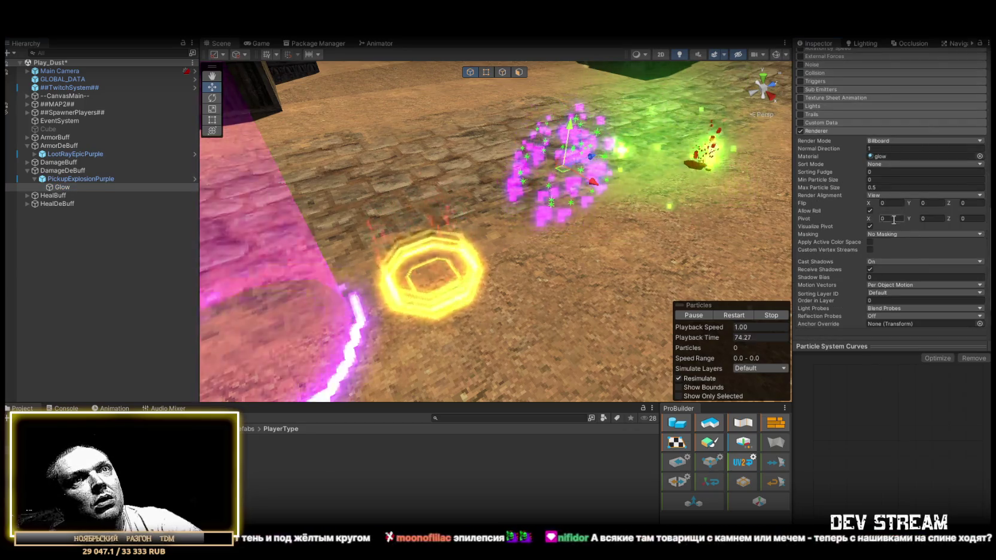
{"action": "left_click", "coordinate": [873, 262]}
{"action": "left_click", "coordinate": [888, 272]}
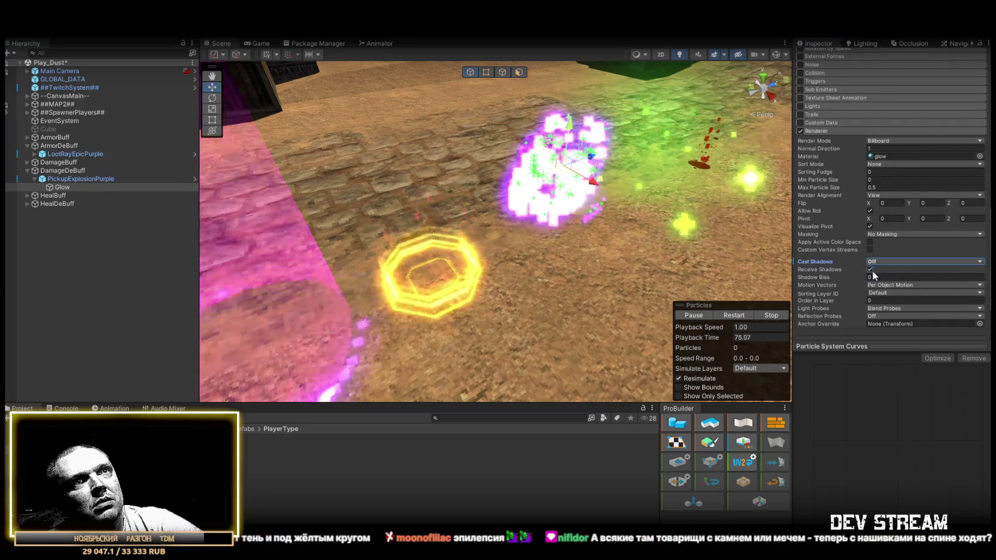
{"action": "left_click_drag", "start_coordinate": [522, 222], "coordinate": [371, 227]}
{"action": "left_click", "coordinate": [27, 196]}
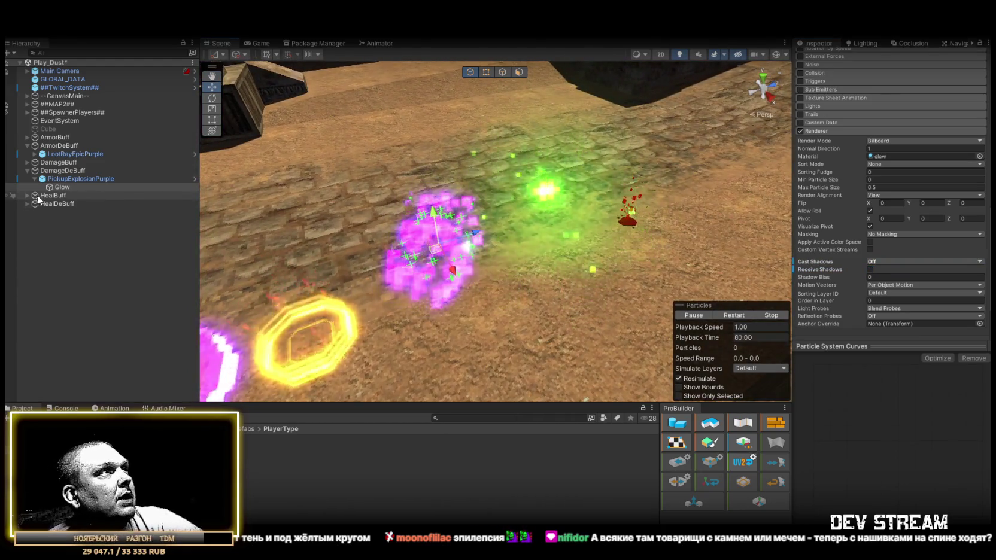
- Inspect the HealGreen, Glow, DeBuffBleed and DeadBleeding effects under the heal groups
{"action": "left_click", "coordinate": [59, 203]}
{"action": "left_click", "coordinate": [62, 213]}
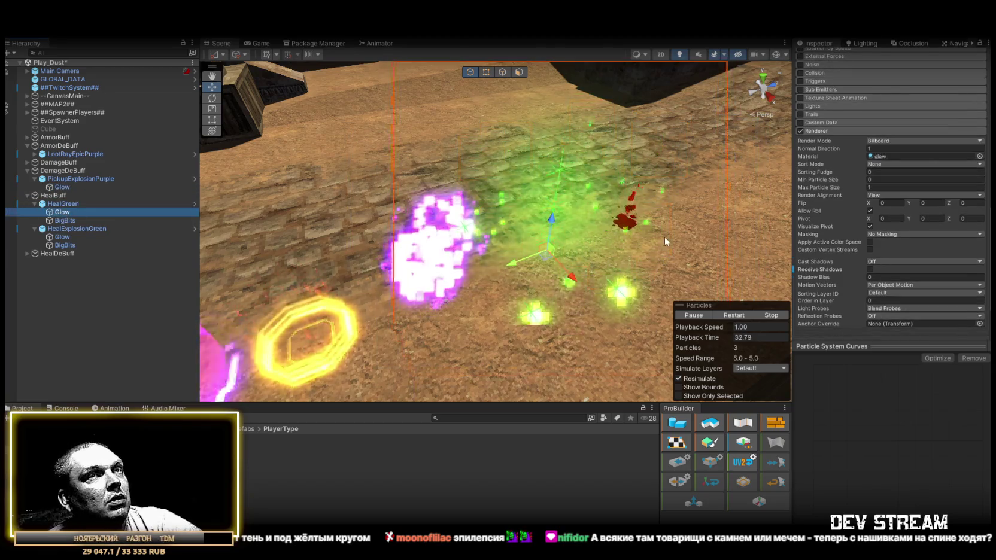
{"action": "key", "text": "Down"}
{"action": "key", "text": "Down"}
{"action": "key", "text": "Down"}
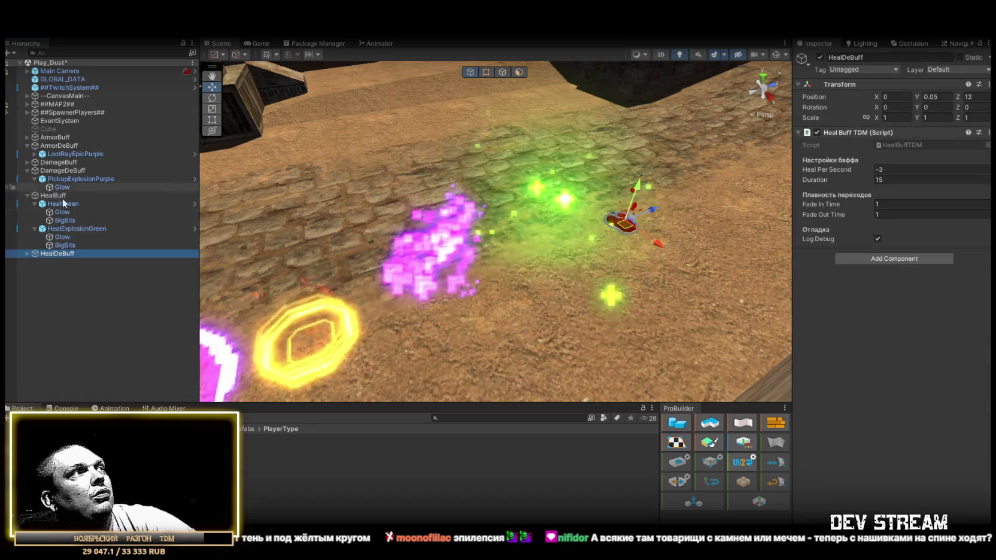
{"action": "left_click", "coordinate": [27, 254]}
{"action": "left_click", "coordinate": [72, 263]}
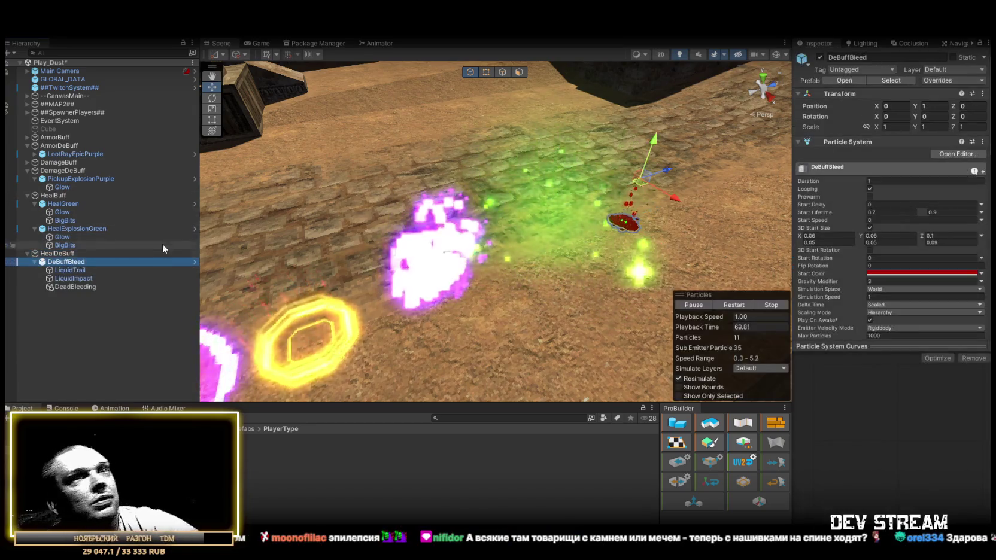
{"action": "scroll", "coordinate": [928, 234], "scroll_direction": "down", "scroll_amount": 5}
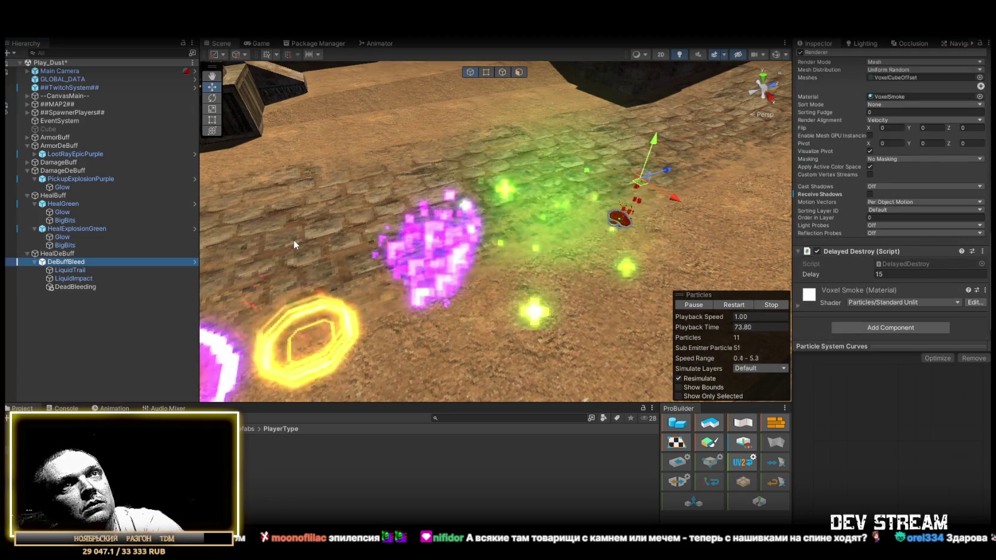
{"action": "key", "text": "Down"}
{"action": "key", "text": "Down"}
{"action": "key", "text": "Down"}
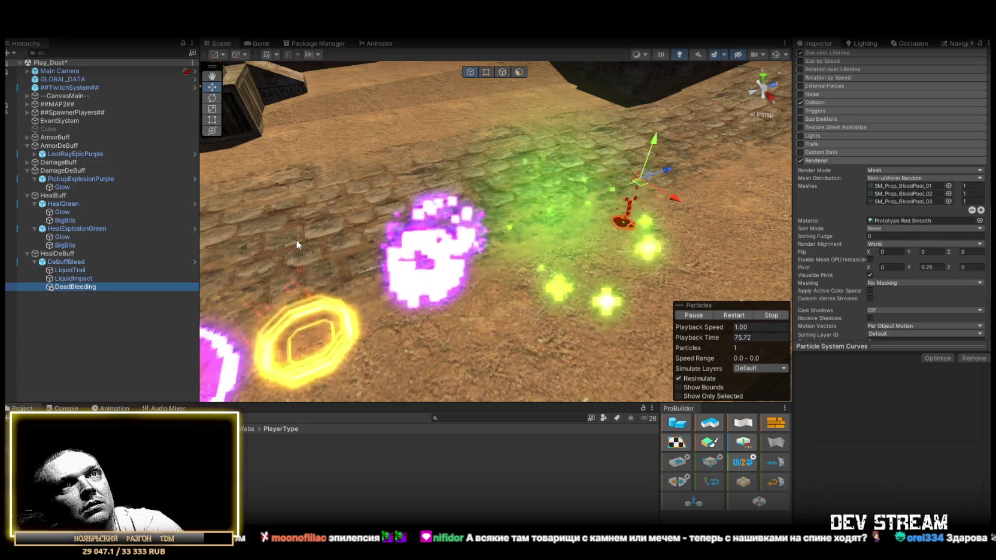
{"action": "left_click_drag", "start_coordinate": [388, 232], "coordinate": [575, 215]}
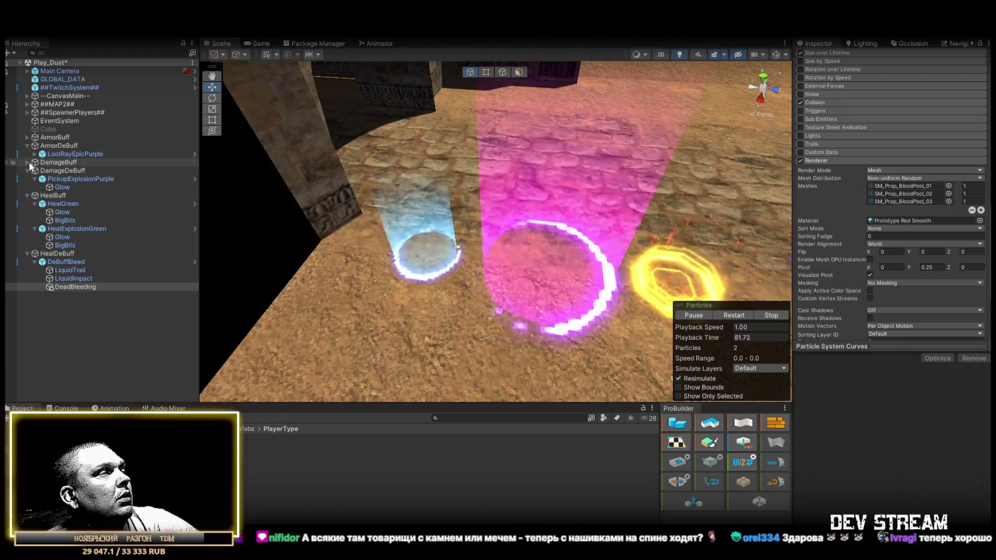
- Set Cast Shadows to Off on the VerticalGlow particles under ArmorBuff
{"action": "left_click", "coordinate": [27, 137]}
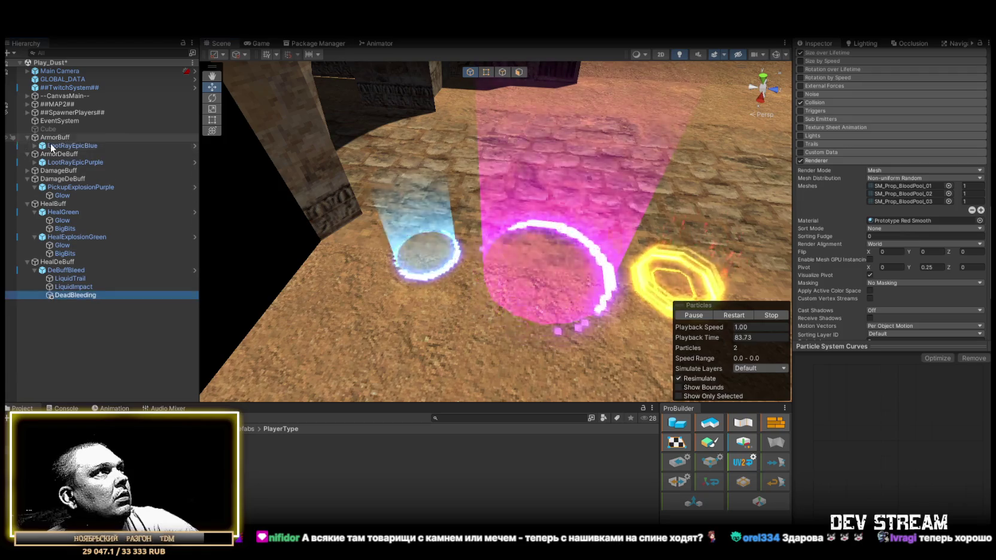
{"action": "left_click", "coordinate": [34, 145]}
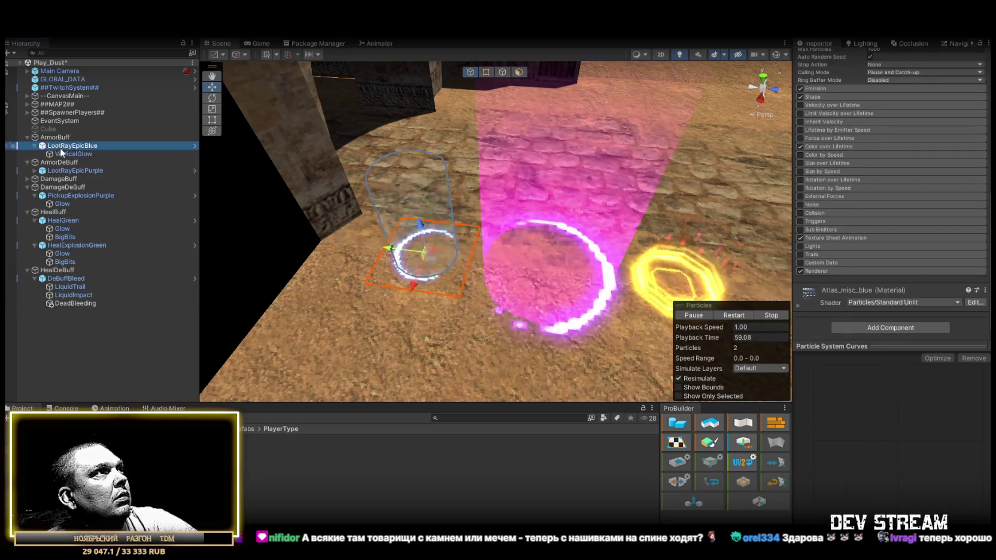
{"action": "left_click", "coordinate": [36, 154]}
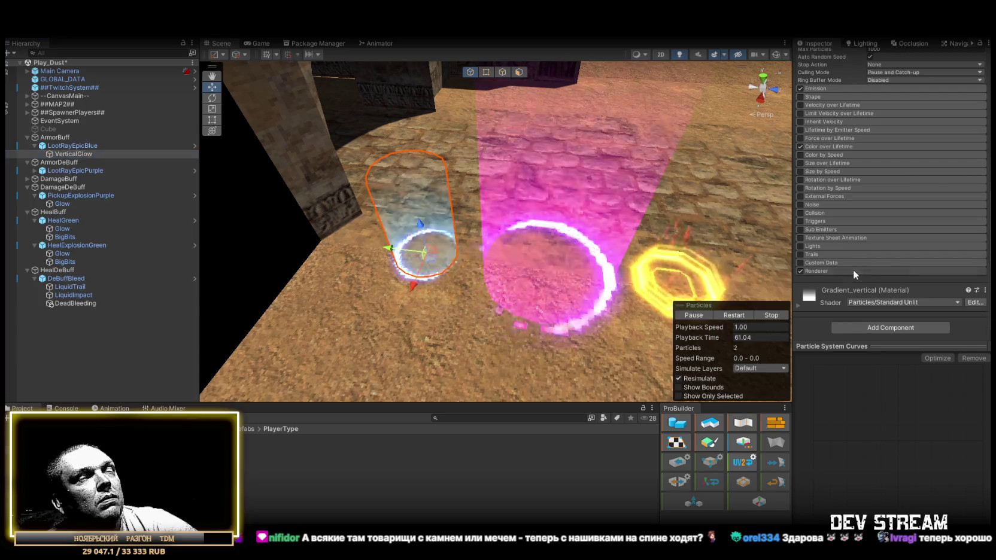
{"action": "left_click", "coordinate": [853, 269]}
{"action": "scroll", "coordinate": [894, 263], "scroll_direction": "down", "scroll_amount": 4}
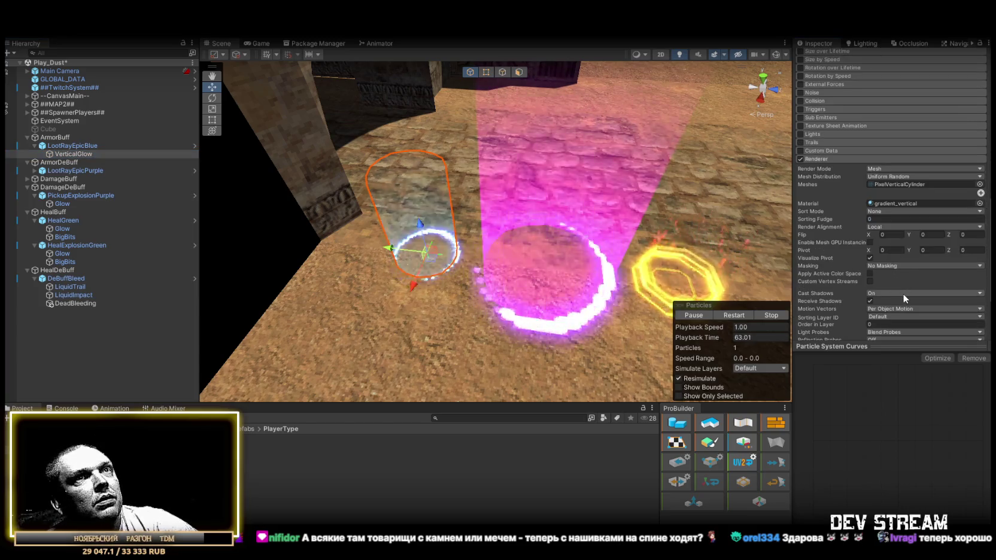
{"action": "left_click", "coordinate": [903, 294]}
{"action": "left_click", "coordinate": [914, 302]}
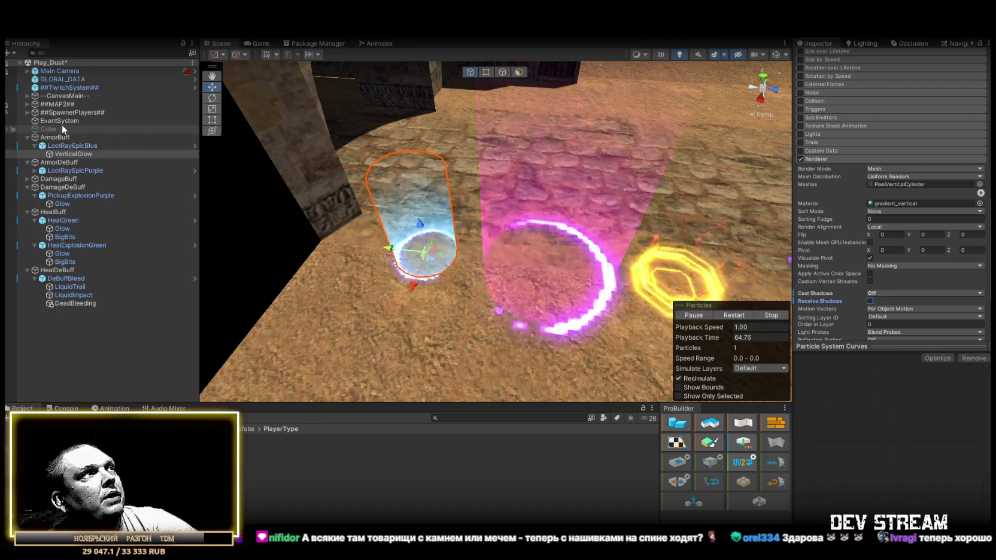
- Set Cast Shadows to Off on the LootRayEpicBlue effect
{"action": "left_click", "coordinate": [69, 145]}
{"action": "left_click", "coordinate": [866, 268]}
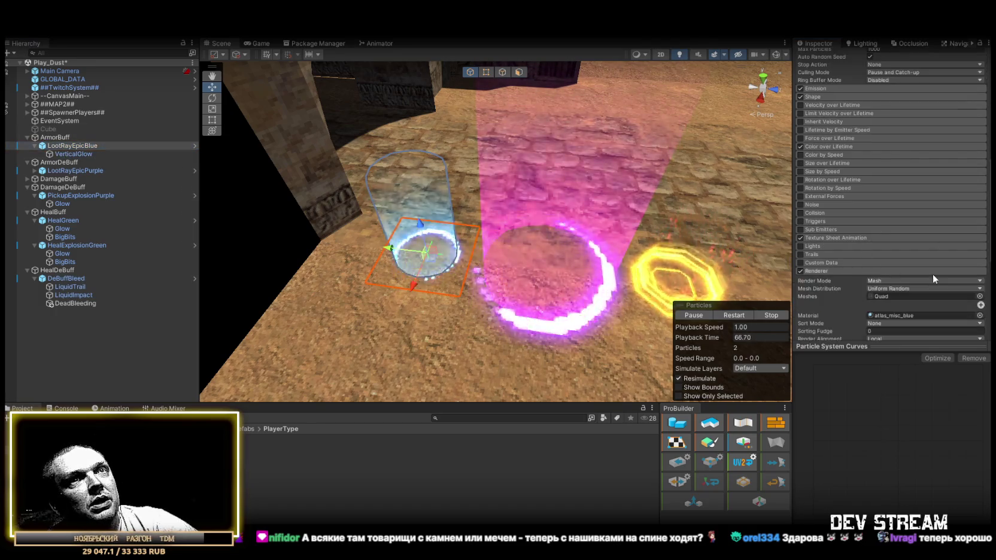
{"action": "scroll", "coordinate": [932, 274], "scroll_direction": "down", "scroll_amount": 5}
{"action": "left_click", "coordinate": [886, 237]}
{"action": "left_click", "coordinate": [885, 247]}
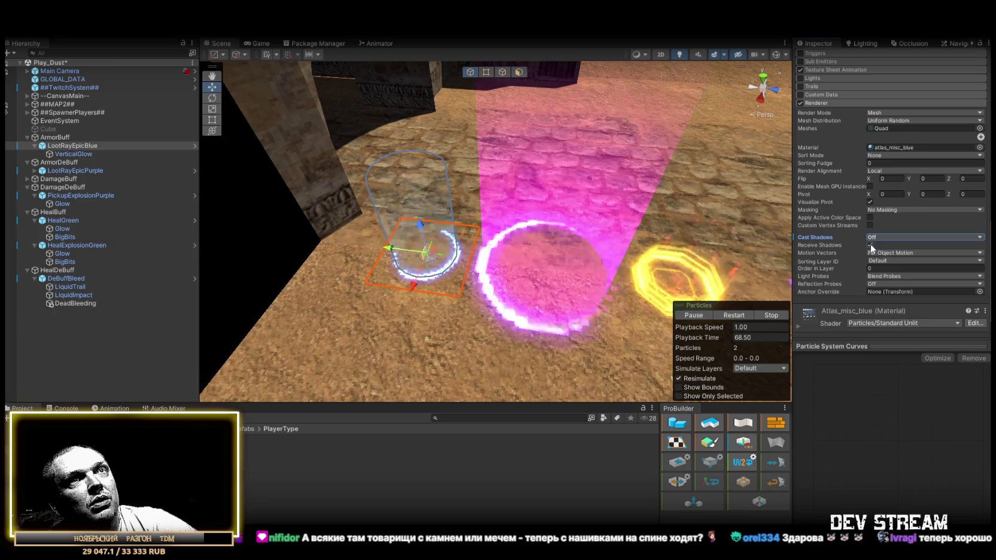
- Collapse the ArmorBuff, DamageDeBuff, HealDeBuff and HealBuff groups in the Hierarchy
{"action": "left_click", "coordinate": [27, 137]}
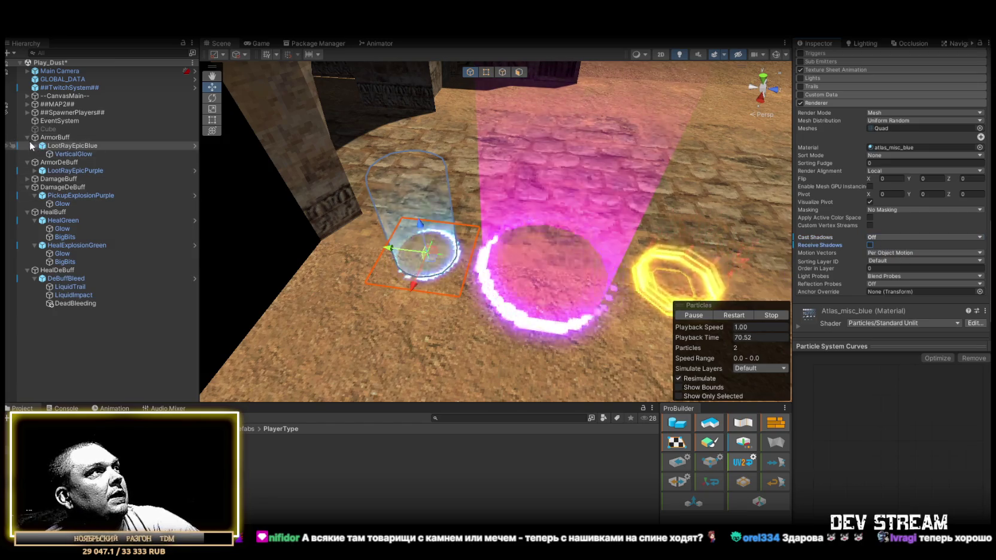
{"action": "left_click", "coordinate": [27, 170]}
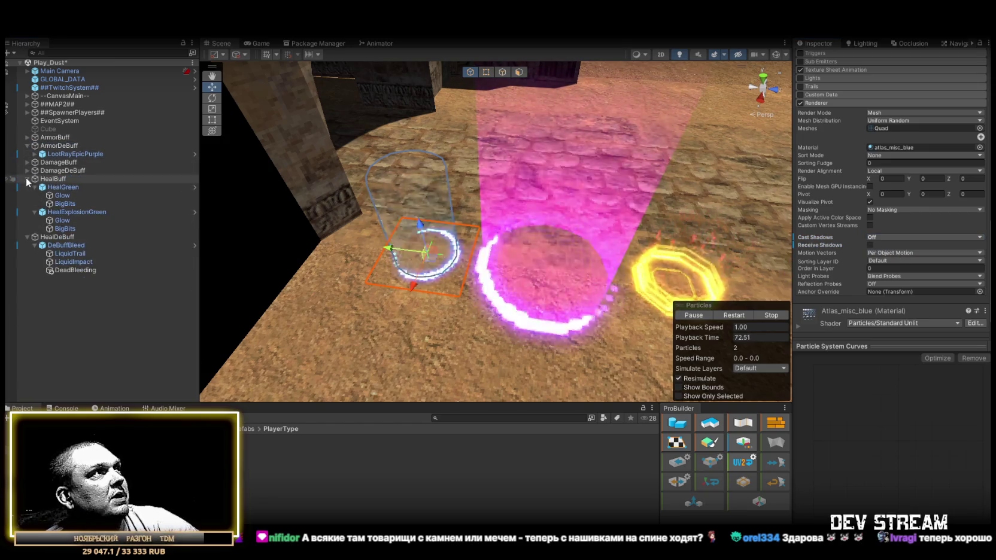
{"action": "left_click", "coordinate": [27, 237]}
{"action": "left_click", "coordinate": [27, 178]}
{"action": "mouse_move", "coordinate": [390, 216]}
{"action": "left_mouse_down"}
{"action": "mouse_move", "coordinate": [431, 206]}
{"action": "mouse_move", "coordinate": [395, 161]}
{"action": "left_mouse_up"}
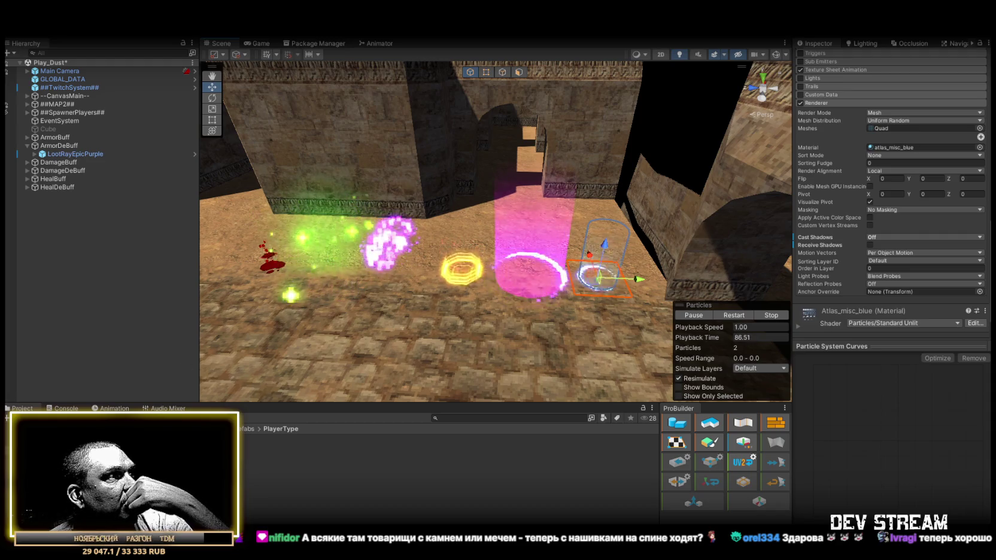
- From the LootRay Square folder, drop the Yellow prefab on the floor, reposition it, then delete it
{"action": "key", "text": "Down"}
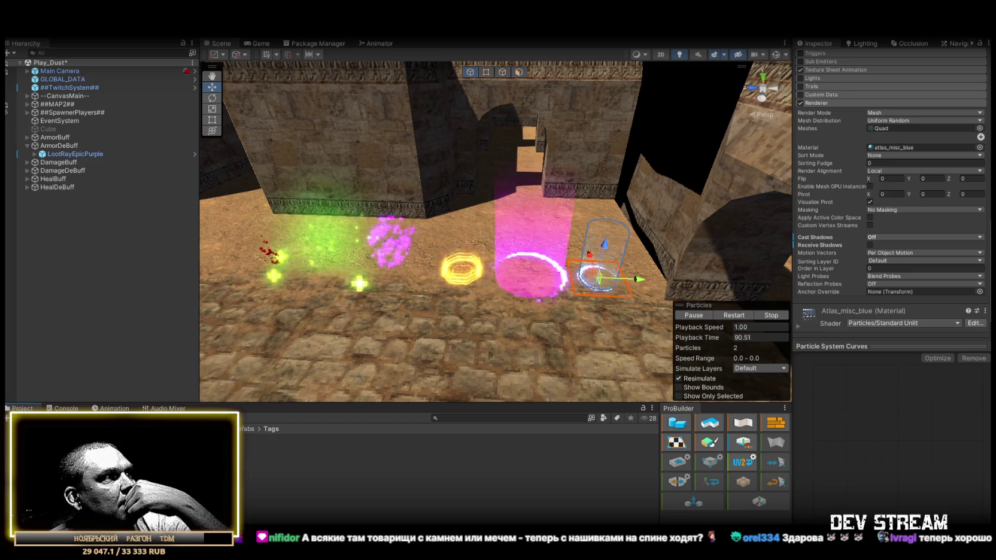
{"action": "key", "text": "Up"}
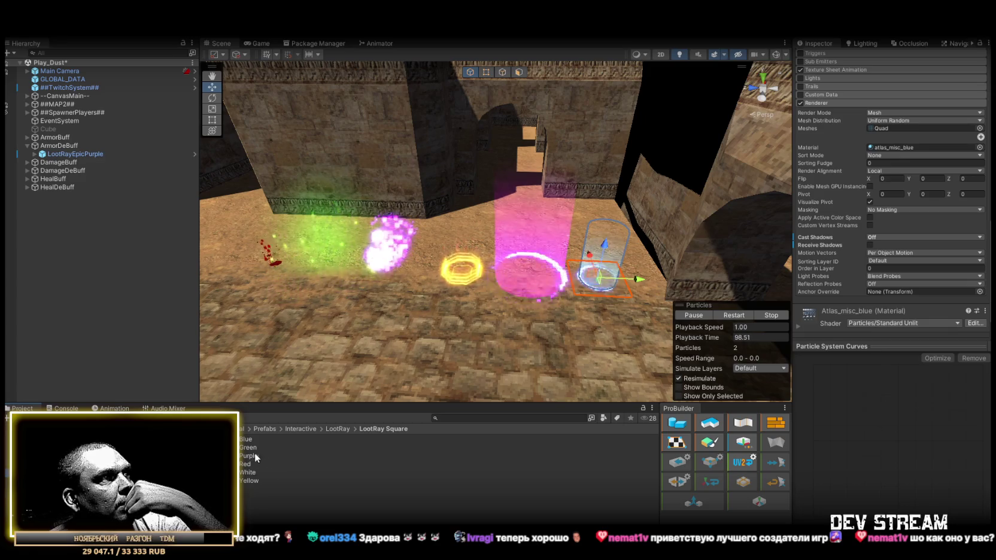
{"action": "mouse_move", "coordinate": [252, 466]}
{"action": "left_mouse_down"}
{"action": "mouse_move", "coordinate": [536, 337]}
{"action": "mouse_move", "coordinate": [517, 334]}
{"action": "mouse_move", "coordinate": [597, 341]}
{"action": "mouse_move", "coordinate": [586, 317]}
{"action": "left_mouse_up"}
{"action": "left_click_drag", "start_coordinate": [482, 277], "coordinate": [480, 256]}
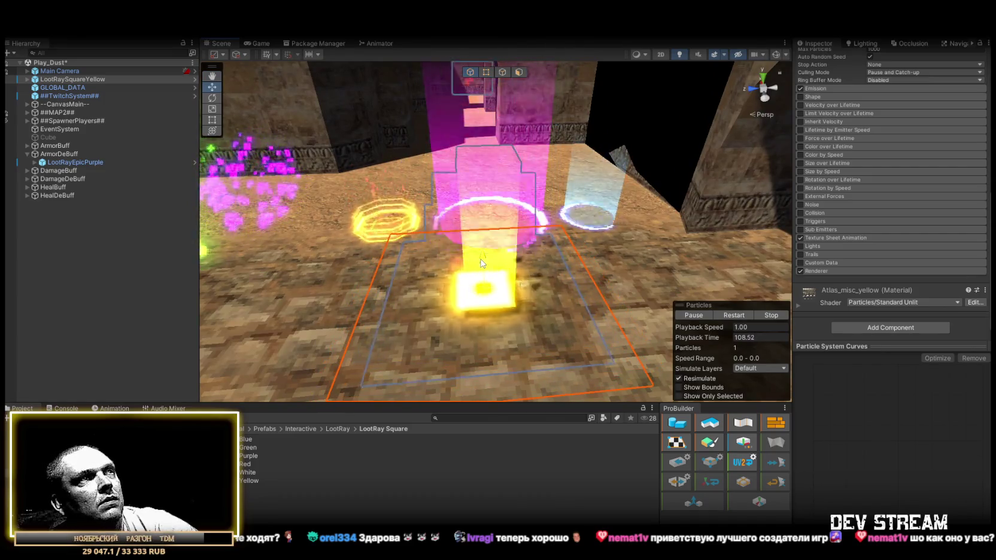
{"action": "scroll", "coordinate": [545, 281], "scroll_direction": "down", "scroll_amount": 4}
{"action": "scroll", "coordinate": [506, 259], "scroll_direction": "up", "scroll_amount": 2}
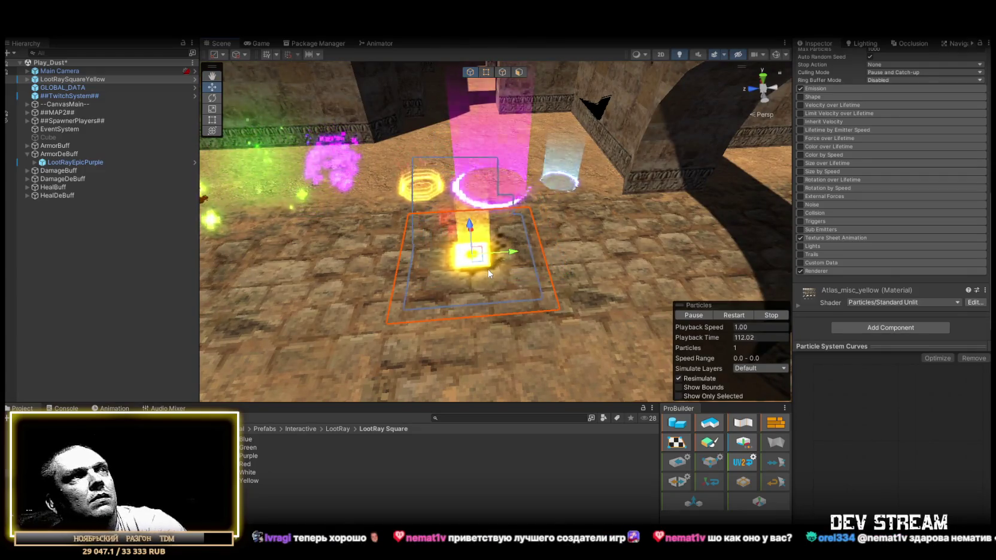
{"action": "key", "text": "Delete"}
{"action": "scroll", "coordinate": [444, 330], "scroll_direction": "down", "scroll_amount": 2}
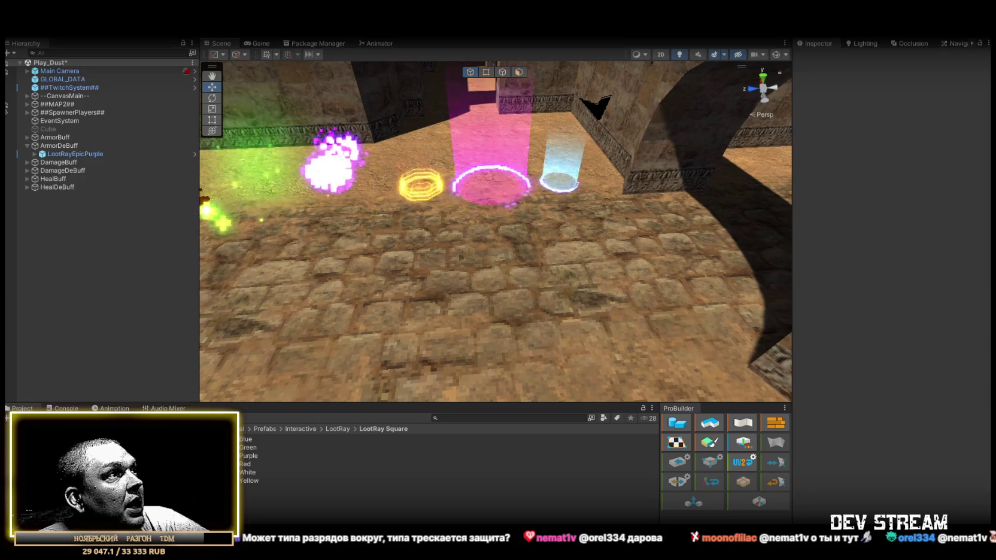
- Open the Prefabs > Combat folder in the Project window
{"action": "left_click", "coordinate": [90, 455]}
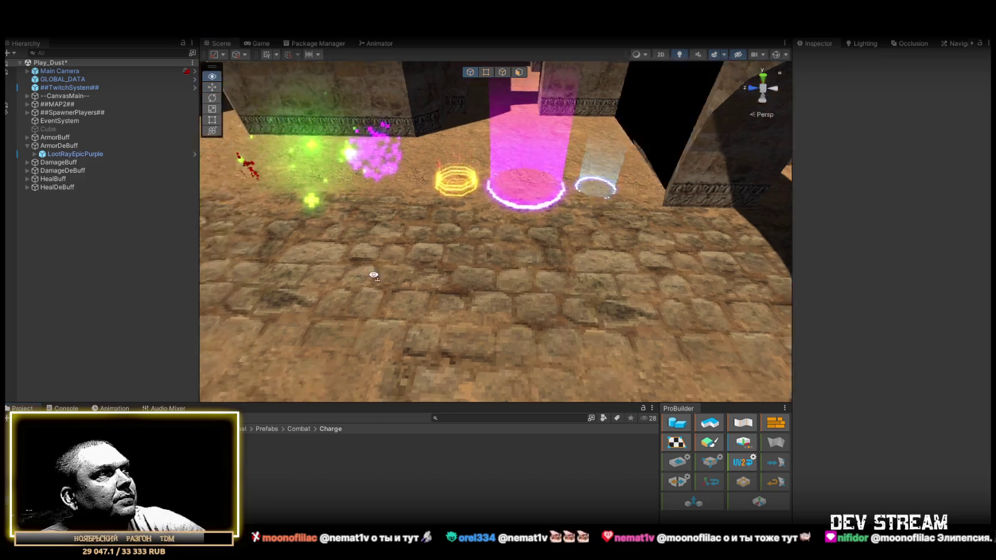
- Drop ChargeYellow and DashYellow on the floor, deleting each, then place DeathNormal
{"action": "mouse_move", "coordinate": [120, 455]}
{"action": "left_mouse_down"}
{"action": "mouse_move", "coordinate": [491, 320]}
{"action": "mouse_move", "coordinate": [399, 288]}
{"action": "mouse_move", "coordinate": [390, 324]}
{"action": "left_mouse_up"}
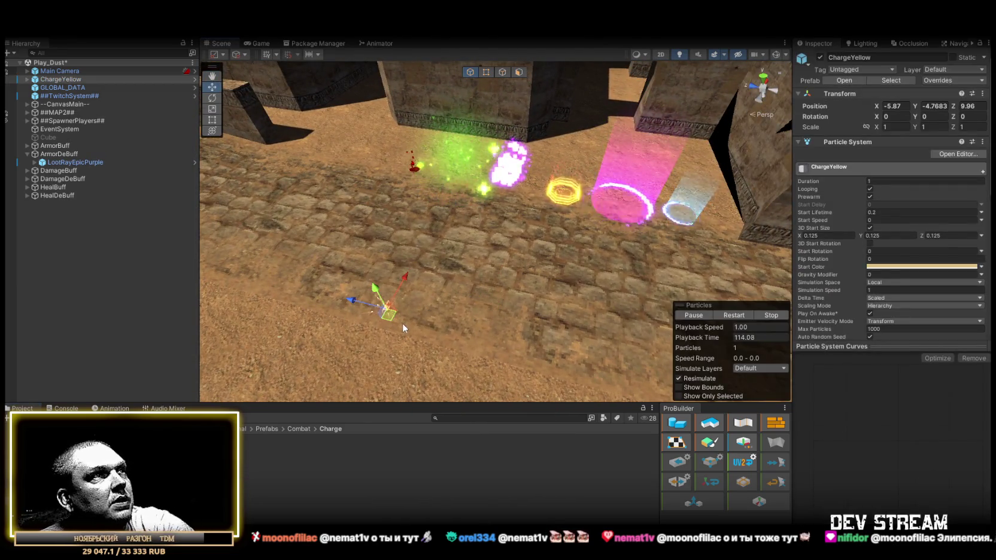
{"action": "key", "text": "Delete"}
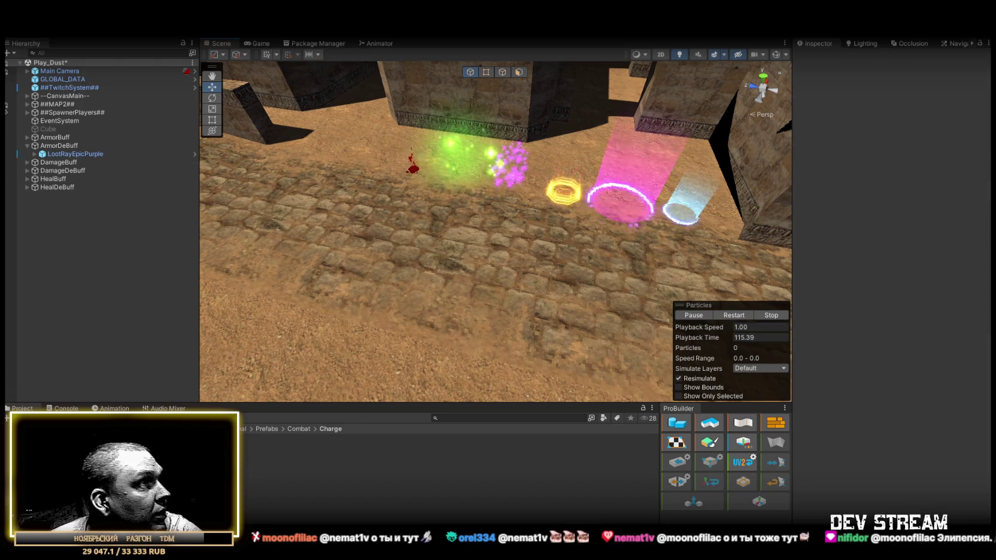
{"action": "mouse_move", "coordinate": [120, 455]}
{"action": "left_mouse_down"}
{"action": "mouse_move", "coordinate": [403, 339]}
{"action": "mouse_move", "coordinate": [403, 319]}
{"action": "left_mouse_up"}
{"action": "key", "text": "Delete"}
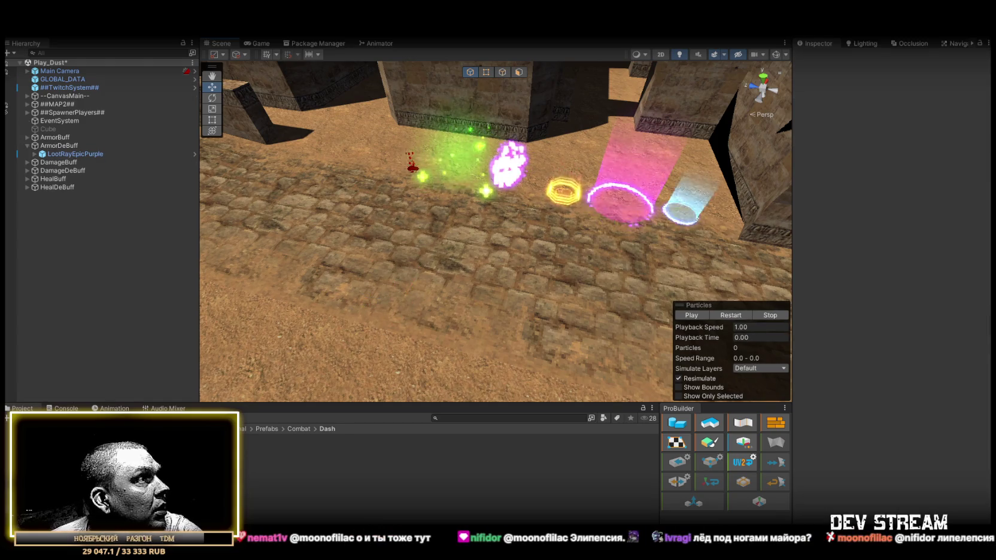
{"action": "mouse_move", "coordinate": [374, 373]}
{"action": "left_mouse_down"}
{"action": "mouse_move", "coordinate": [388, 333]}
{"action": "mouse_move", "coordinate": [366, 344]}
{"action": "mouse_move", "coordinate": [378, 354]}
{"action": "mouse_move", "coordinate": [150, 455]}
{"action": "left_mouse_up"}
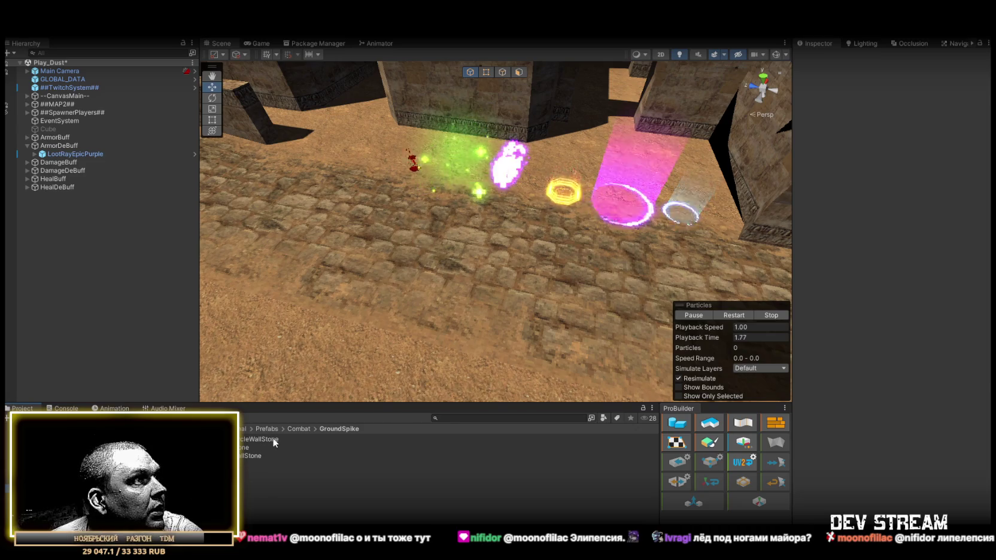
- Place the GroundSpikeCircleWallStone, GroundSpikeStone and GroundSpikeWallStone effects on the floor
{"action": "left_click_drag", "start_coordinate": [261, 437], "coordinate": [433, 285]}
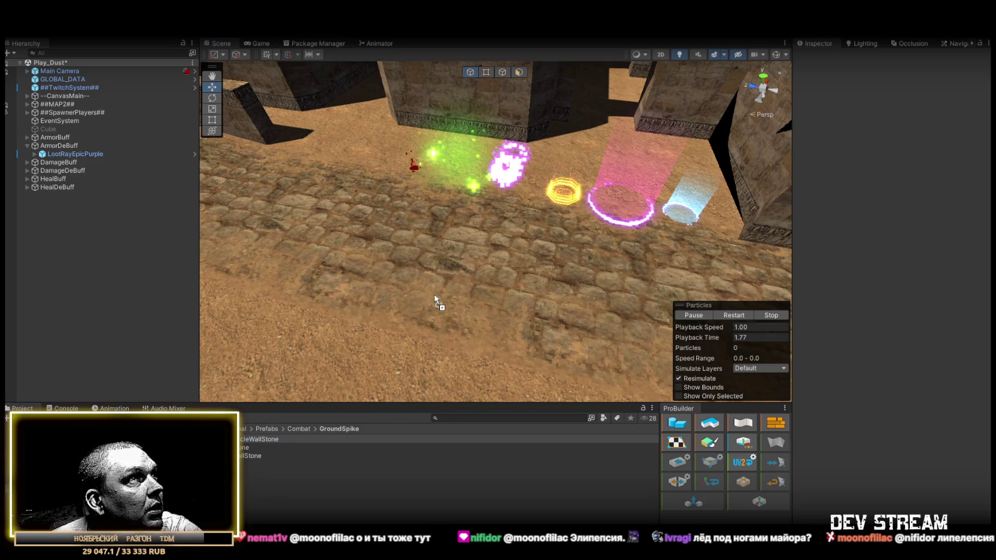
{"action": "left_click_drag", "start_coordinate": [435, 295], "coordinate": [436, 296]}
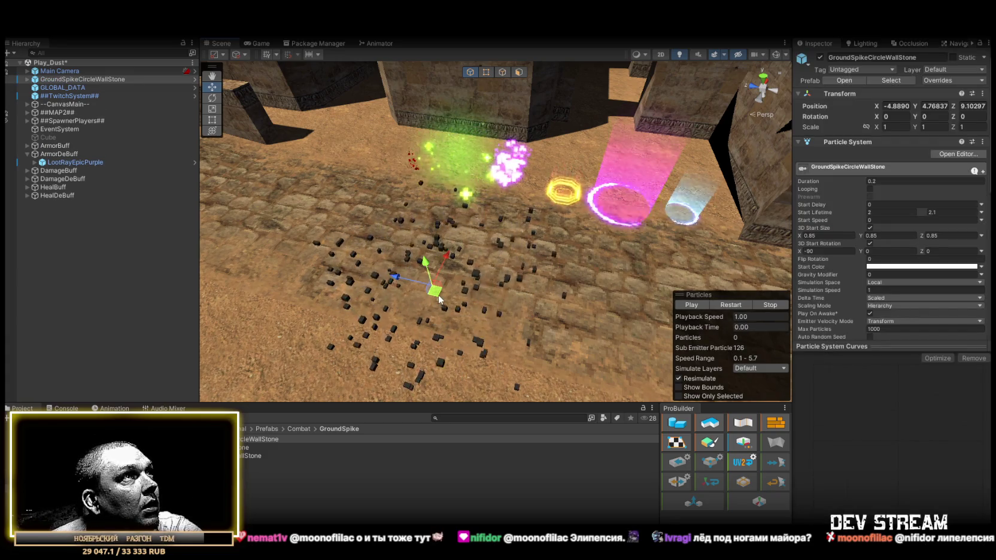
{"action": "left_click", "coordinate": [427, 316]}
{"action": "mouse_move", "coordinate": [252, 447]}
{"action": "left_mouse_down"}
{"action": "mouse_move", "coordinate": [317, 407]}
{"action": "mouse_move", "coordinate": [428, 299]}
{"action": "left_mouse_up"}
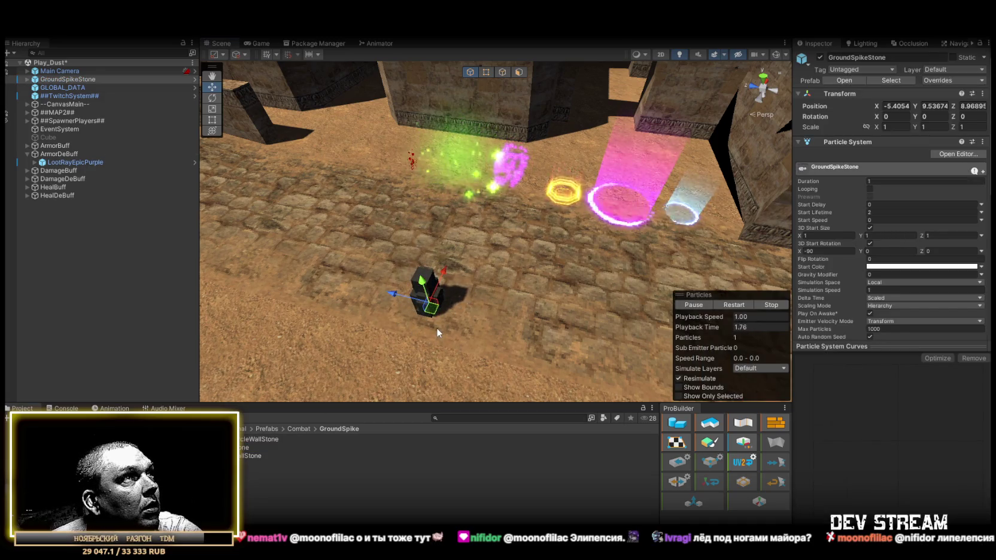
{"action": "left_click", "coordinate": [433, 328]}
{"action": "left_click_drag", "start_coordinate": [266, 441], "coordinate": [425, 302]}
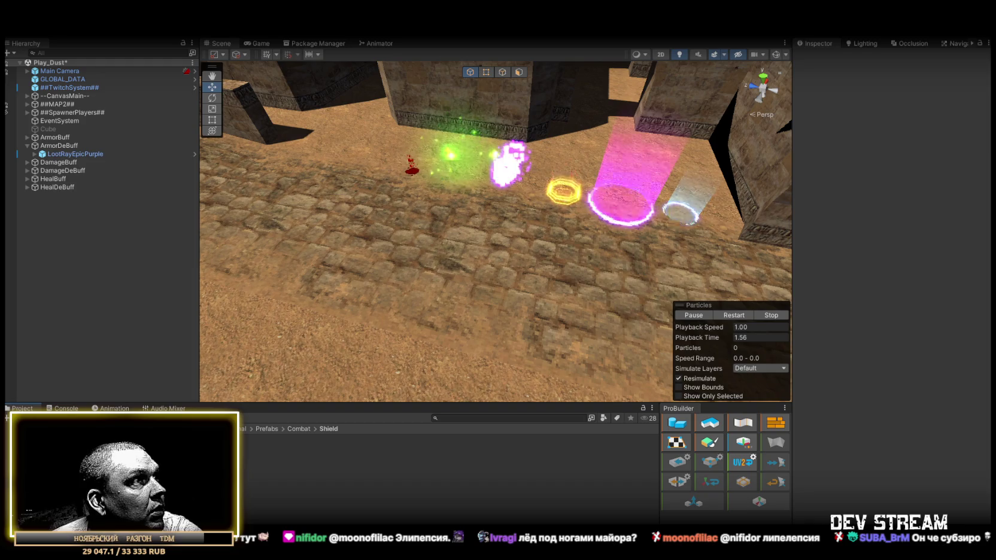
- Preview and delete ShieldBlue, then place SpikeNova, replay its burst several times and delete it
{"action": "left_click_drag", "start_coordinate": [222, 439], "coordinate": [404, 278]}
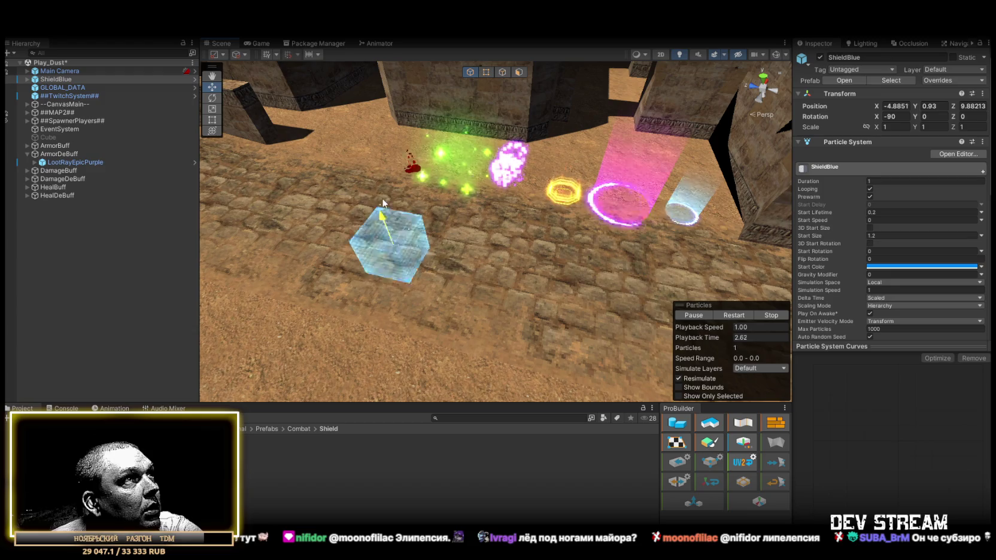
{"action": "key", "text": "Delete"}
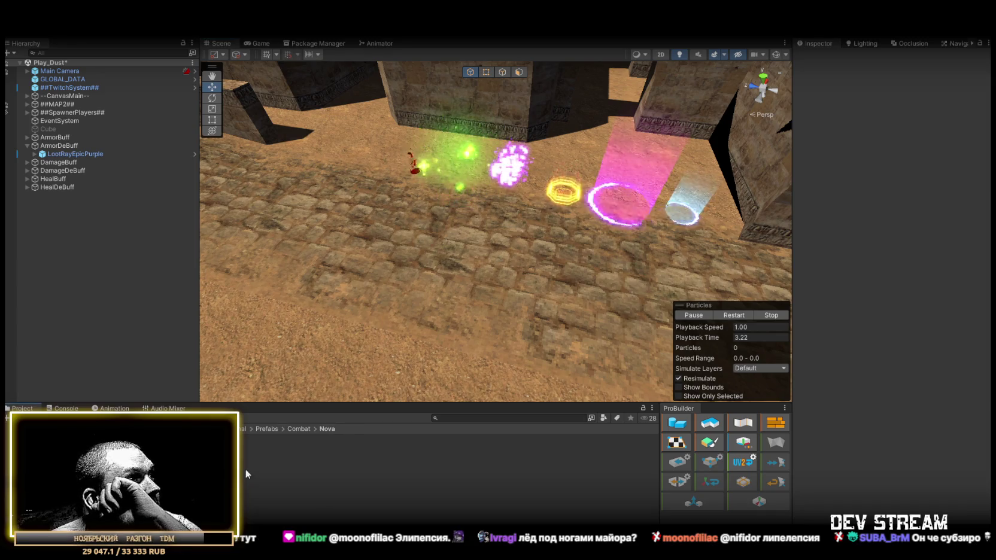
{"action": "mouse_move", "coordinate": [263, 507]}
{"action": "left_mouse_down"}
{"action": "mouse_move", "coordinate": [455, 311]}
{"action": "mouse_move", "coordinate": [419, 294]}
{"action": "mouse_move", "coordinate": [422, 269]}
{"action": "left_mouse_up"}
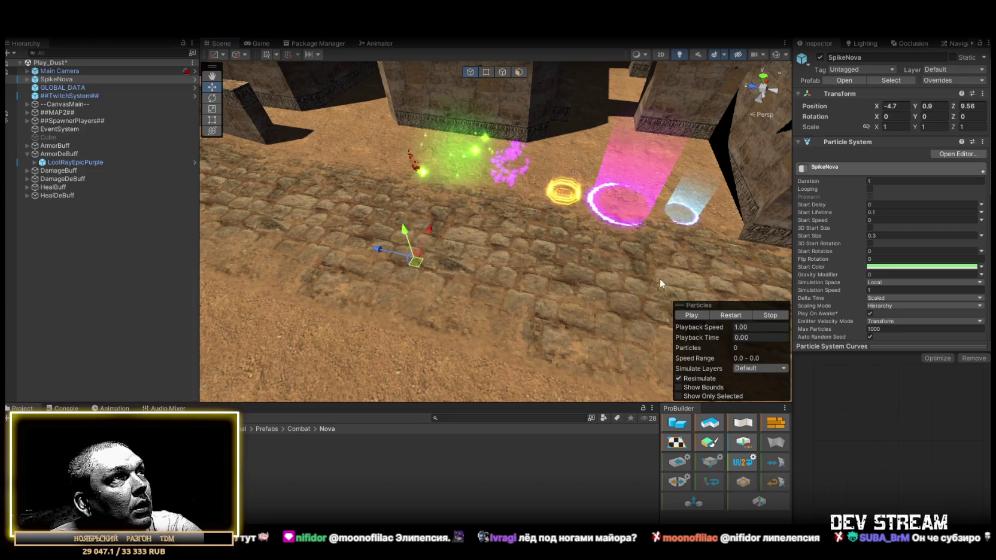
{"action": "left_click", "coordinate": [730, 315]}
{"action": "left_click", "coordinate": [734, 317]}
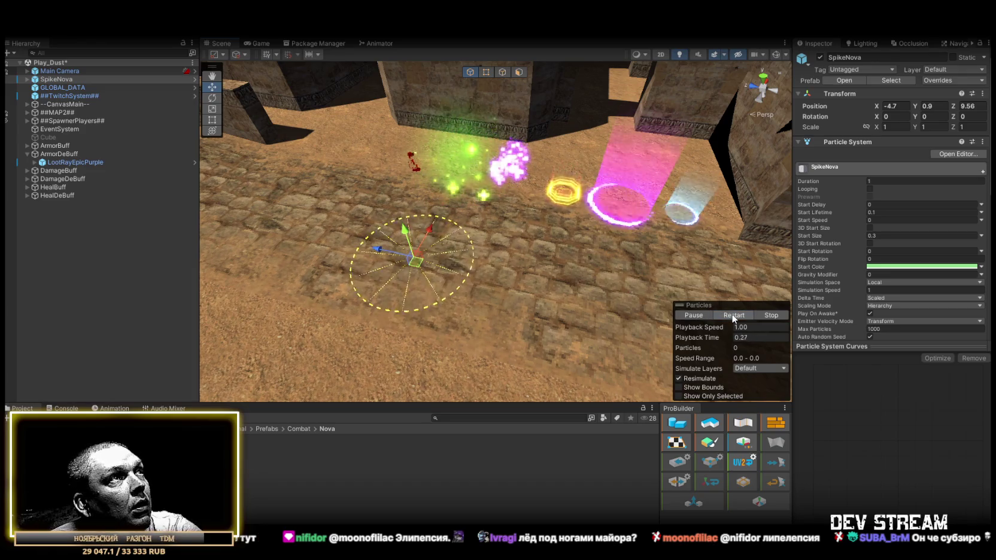
{"action": "left_click", "coordinate": [738, 318]}
{"action": "left_click", "coordinate": [740, 318]}
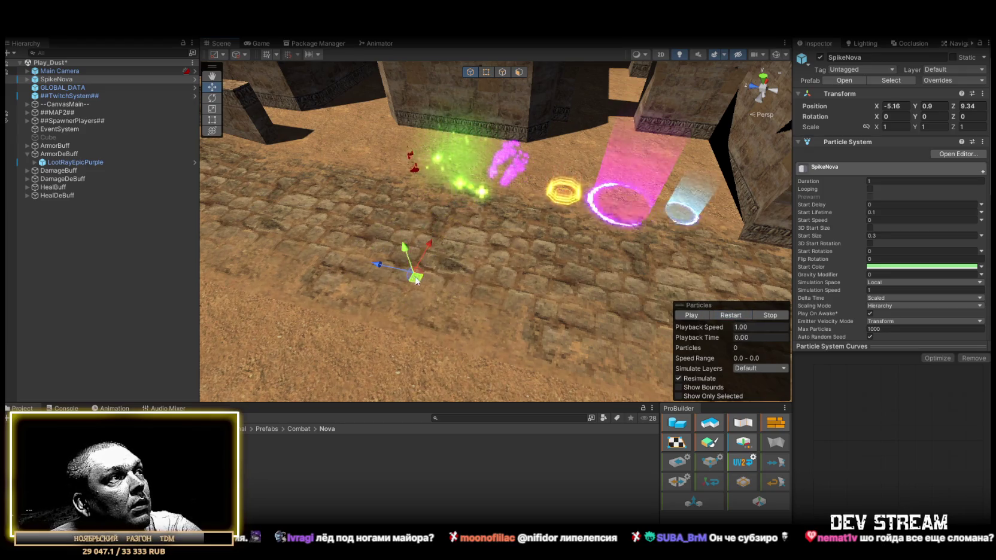
{"action": "key", "text": "Delete"}
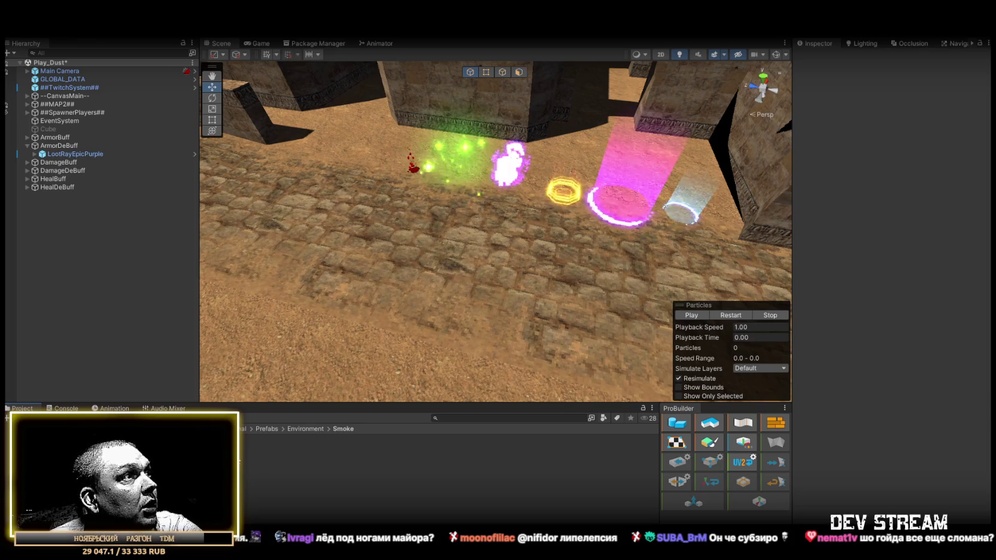
- Place SmokeDark on the floor, move it, duplicate and move the copy, then delete both
{"action": "mouse_move", "coordinate": [108, 461]}
{"action": "left_mouse_down"}
{"action": "mouse_move", "coordinate": [426, 306]}
{"action": "mouse_move", "coordinate": [419, 262]}
{"action": "left_mouse_up"}
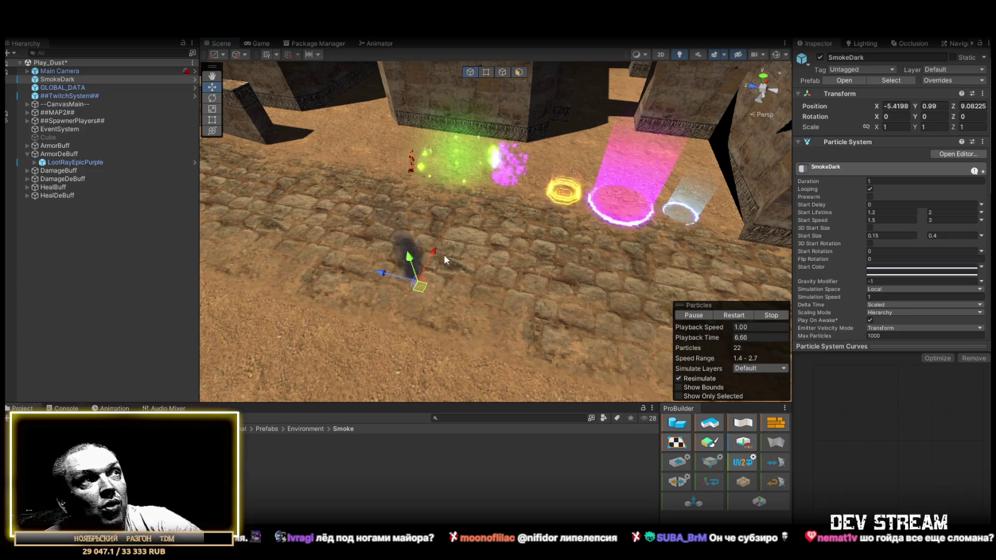
{"action": "mouse_move", "coordinate": [420, 287]}
{"action": "left_mouse_down"}
{"action": "mouse_move", "coordinate": [449, 277]}
{"action": "mouse_move", "coordinate": [495, 289]}
{"action": "left_mouse_up"}
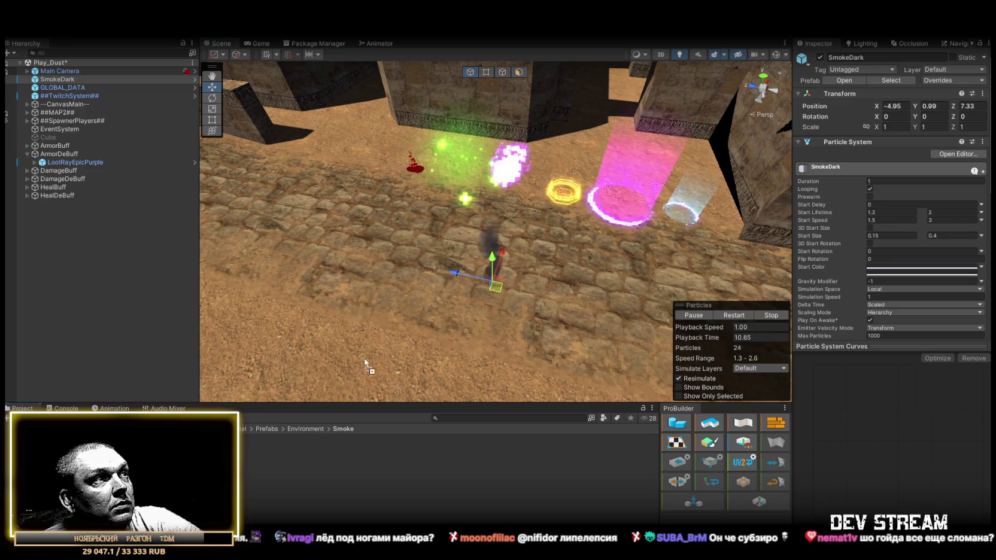
{"action": "key", "text": "ctrl+d"}
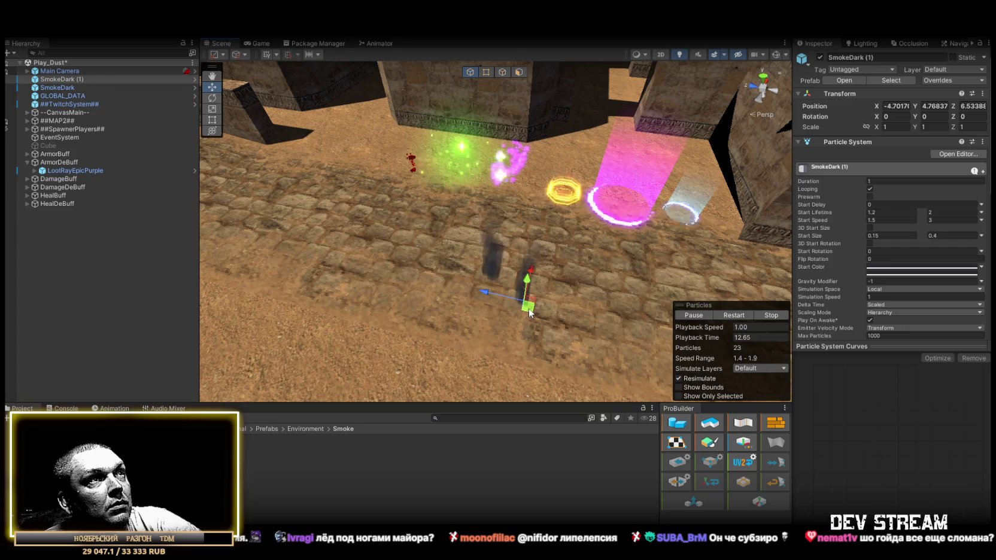
{"action": "left_click_drag", "start_coordinate": [496, 287], "coordinate": [510, 307]}
{"action": "key", "text": "Delete"}
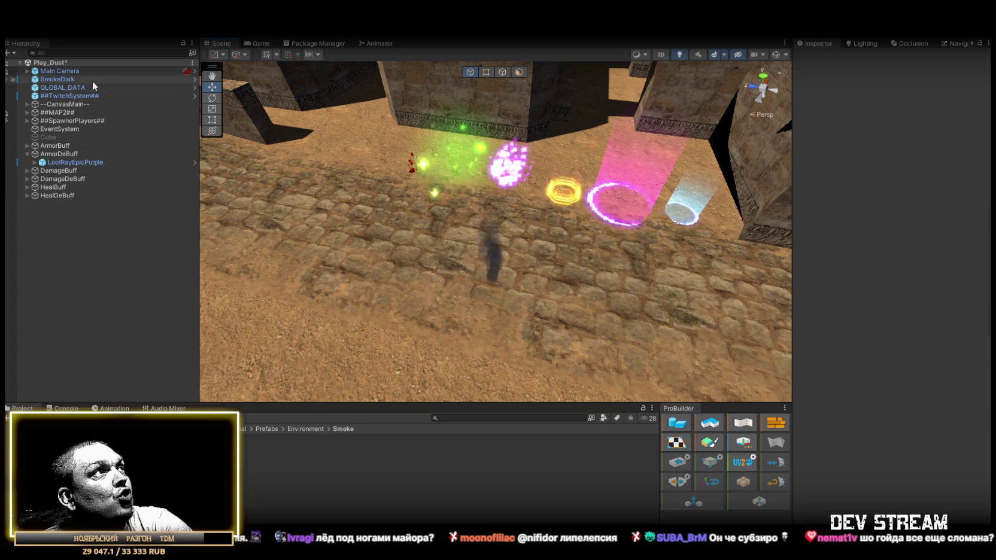
{"action": "left_click", "coordinate": [64, 80]}
{"action": "key", "text": "Delete"}
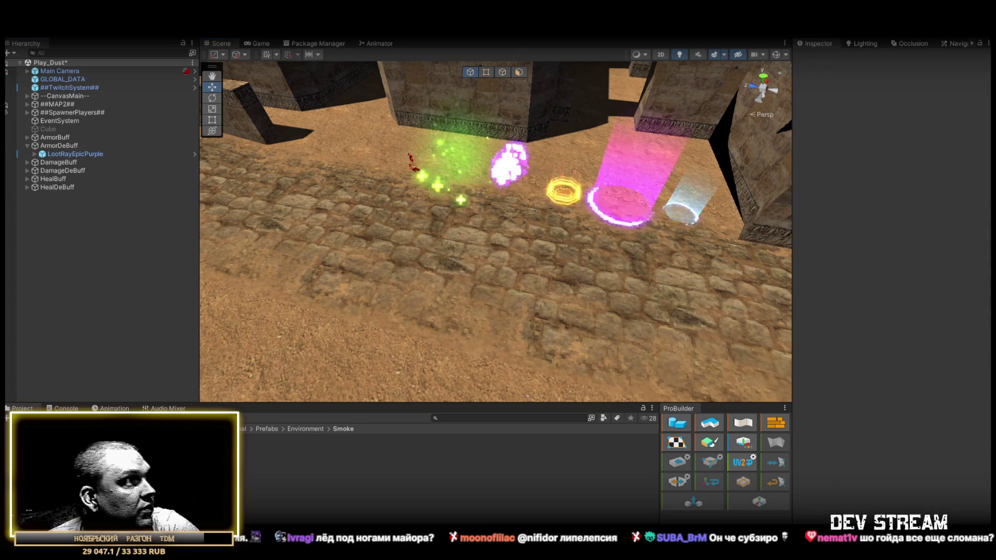